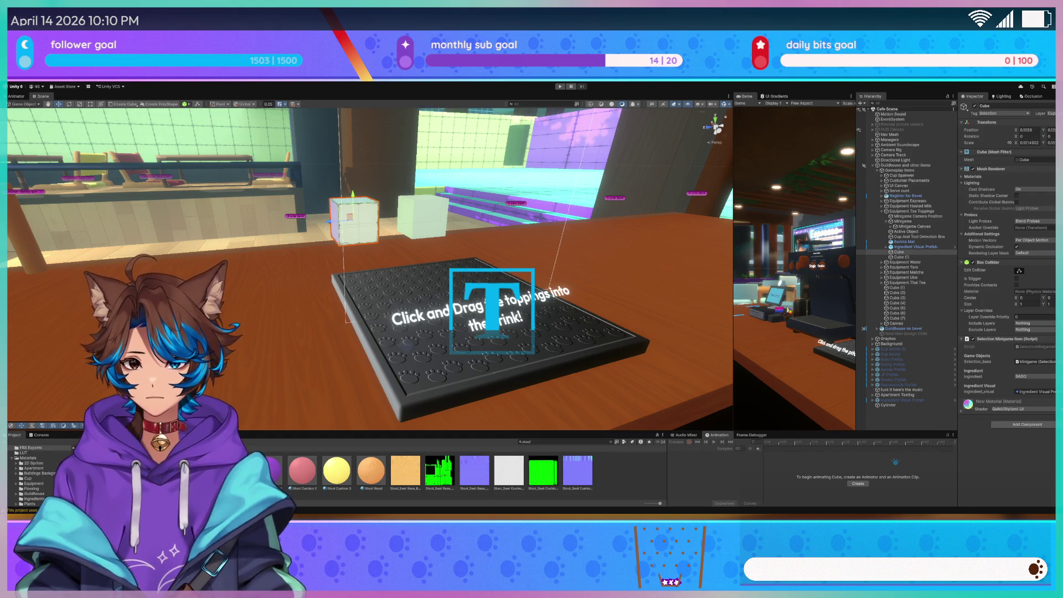
Inspect the Equipment Tea Toppings children: Active Object, Cup And Tool Detection Box and Barista Mat
{"action": "left_click_drag", "start_coordinate": [310, 310], "coordinate": [365, 268]}
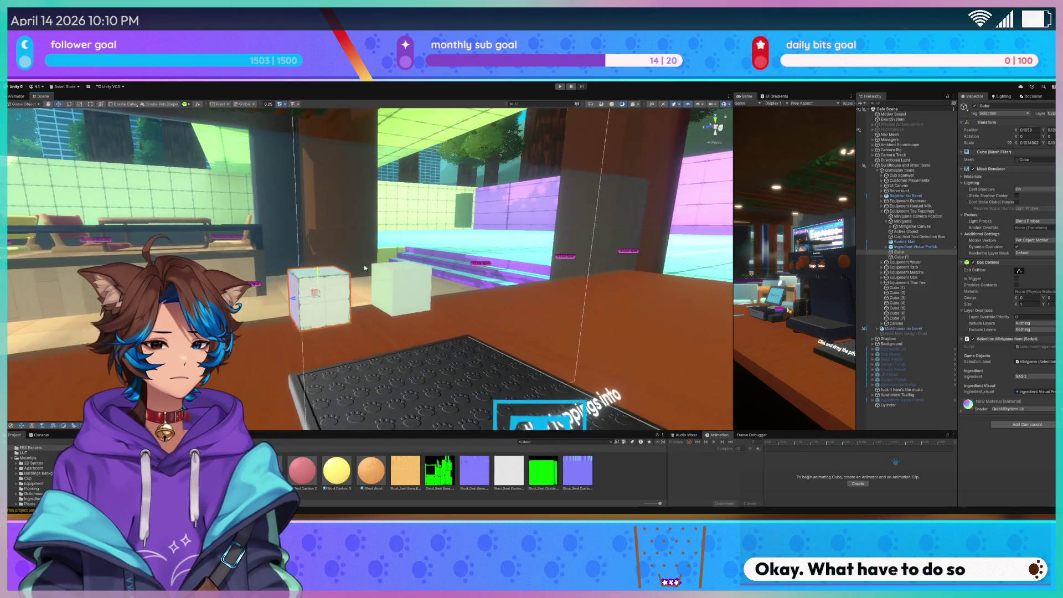
{"action": "left_click", "coordinate": [915, 211]}
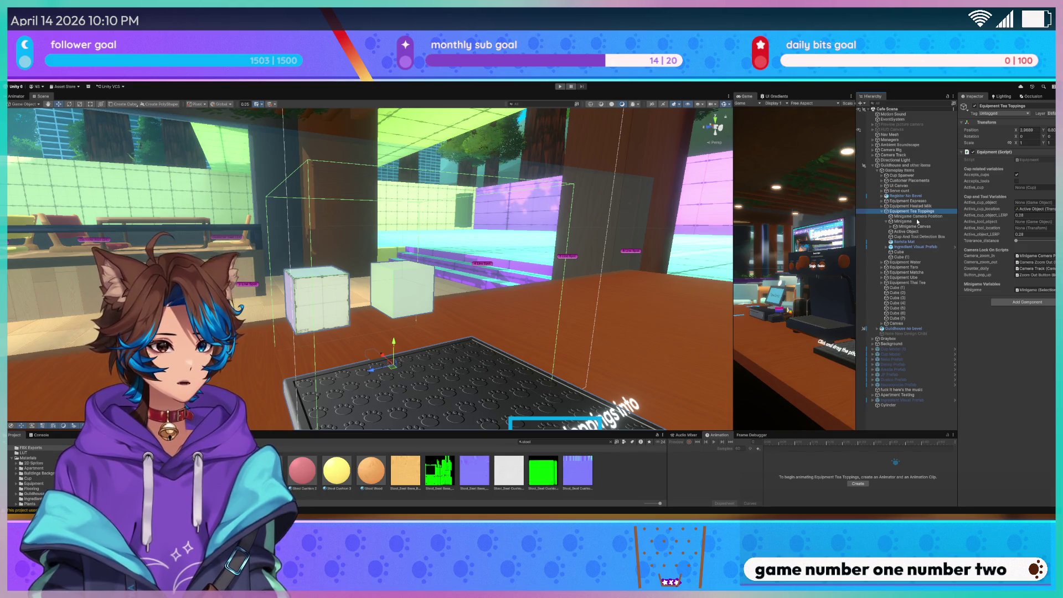
{"action": "key", "text": "Down"}
{"action": "key", "text": "Down"}
{"action": "key", "text": "Down"}
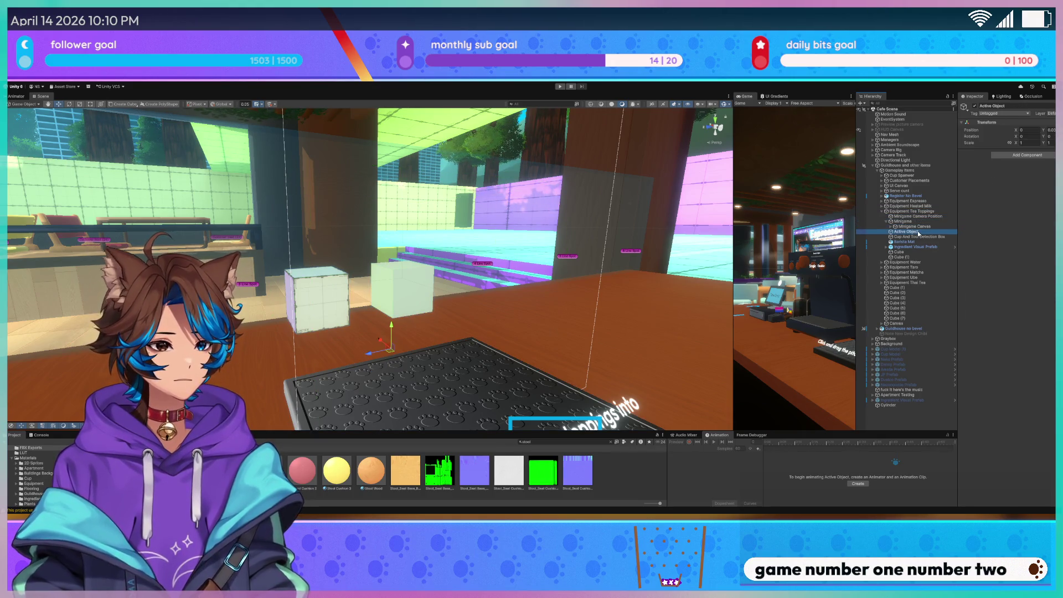
{"action": "key", "text": "Down"}
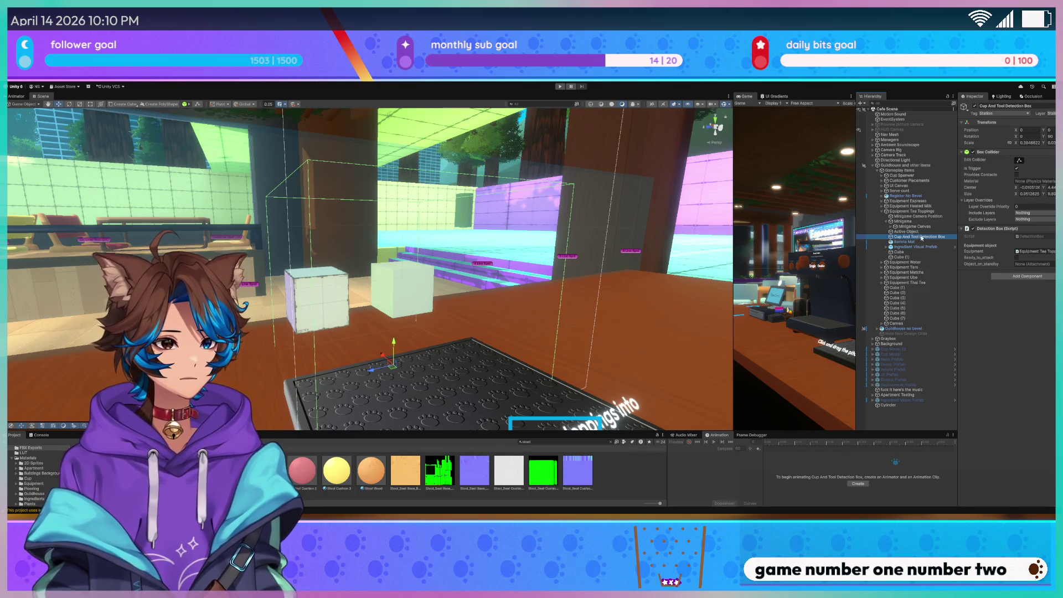
{"action": "key", "text": "Down"}
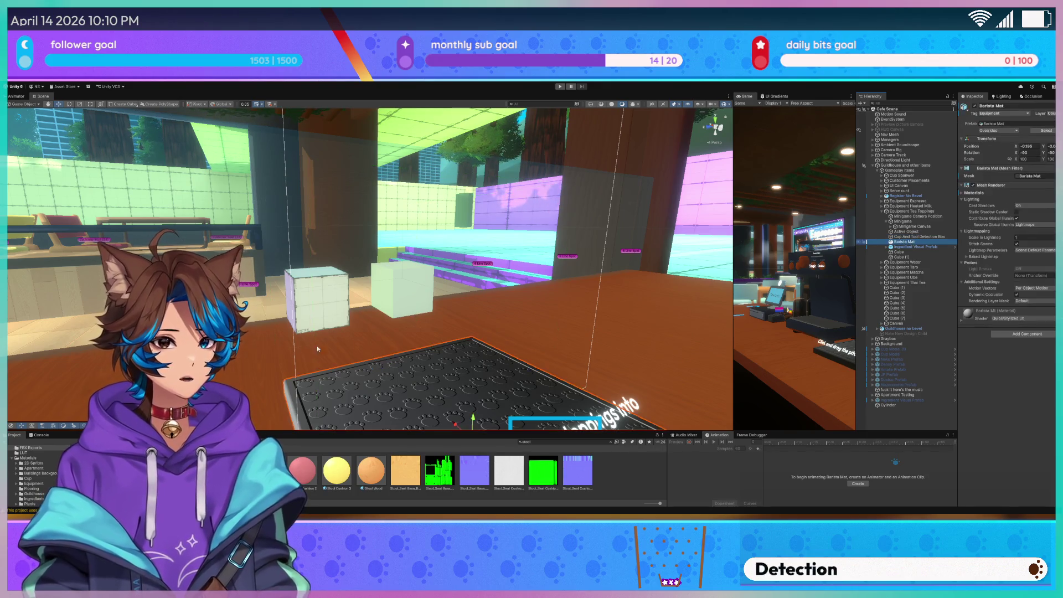
{"action": "left_click", "coordinate": [341, 293]}
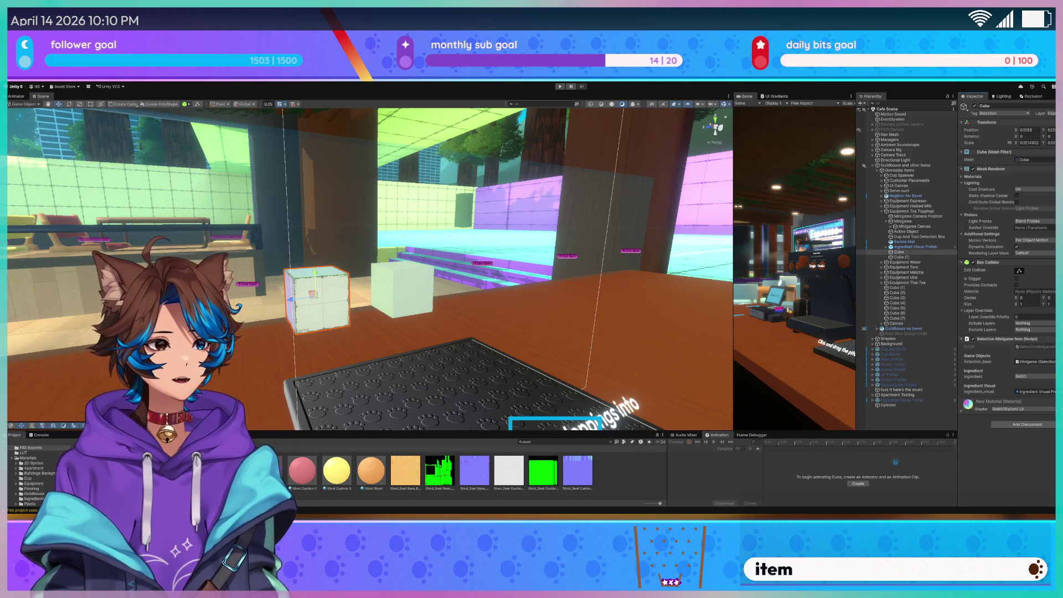
Check the Minigame object's components and ping its scripts folder in the Project window
{"action": "left_click", "coordinate": [902, 221]}
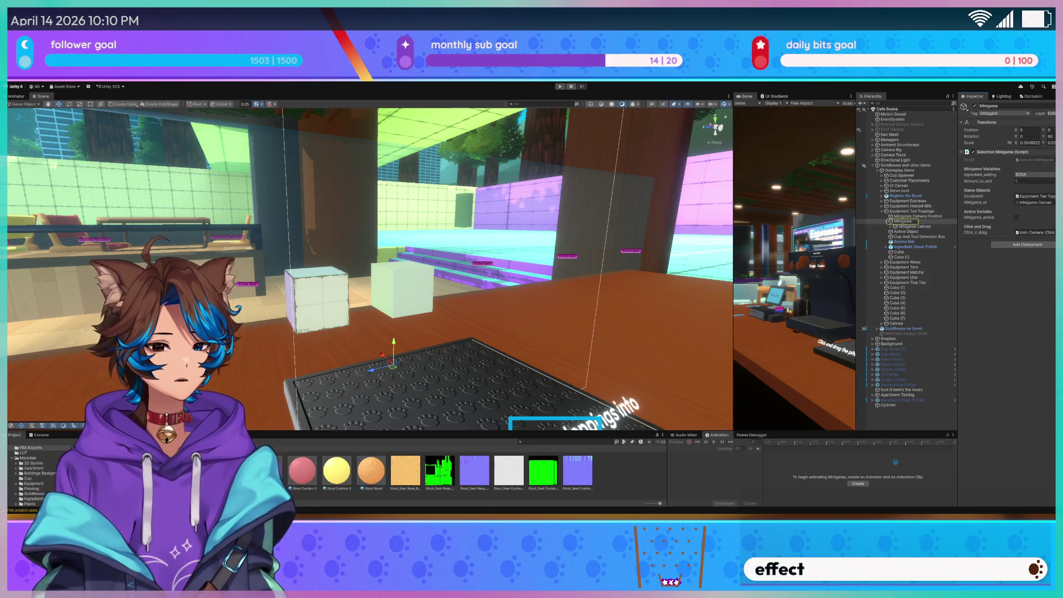
{"action": "left_click", "coordinate": [1050, 161]}
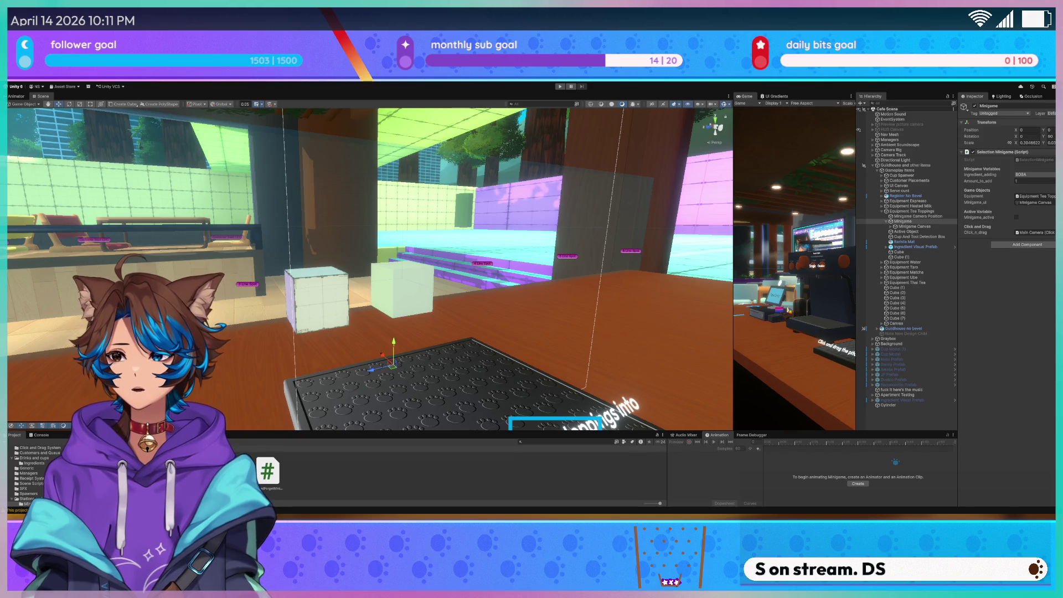
{"action": "key", "text": "alt+Tab"}
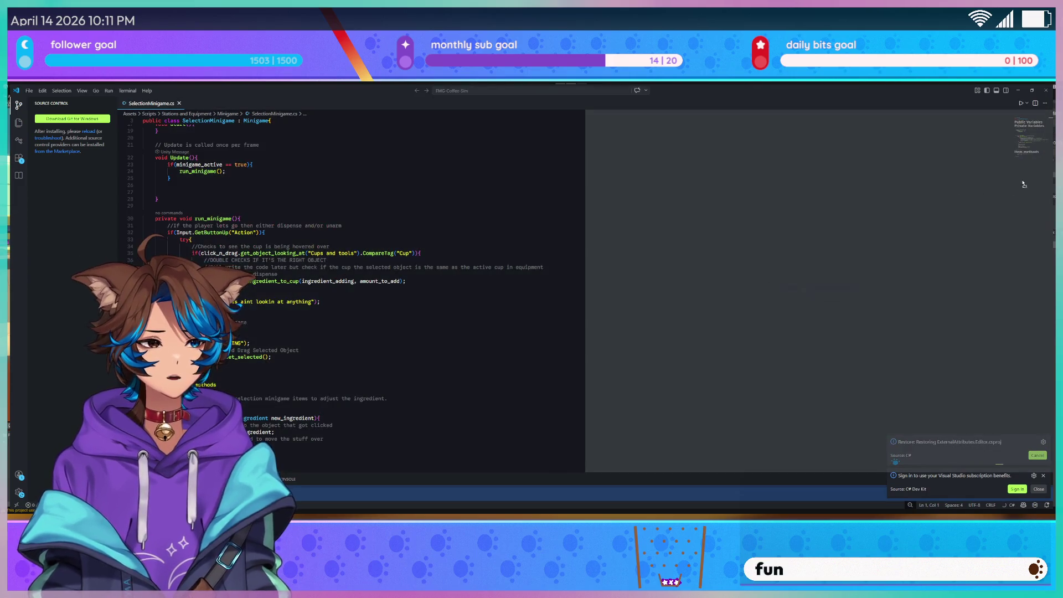
Split SelectionMinigame.cs into two panes and review run_minigame and the Private Variables region
{"action": "left_click_drag", "start_coordinate": [585, 290], "coordinate": [1009, 183]}
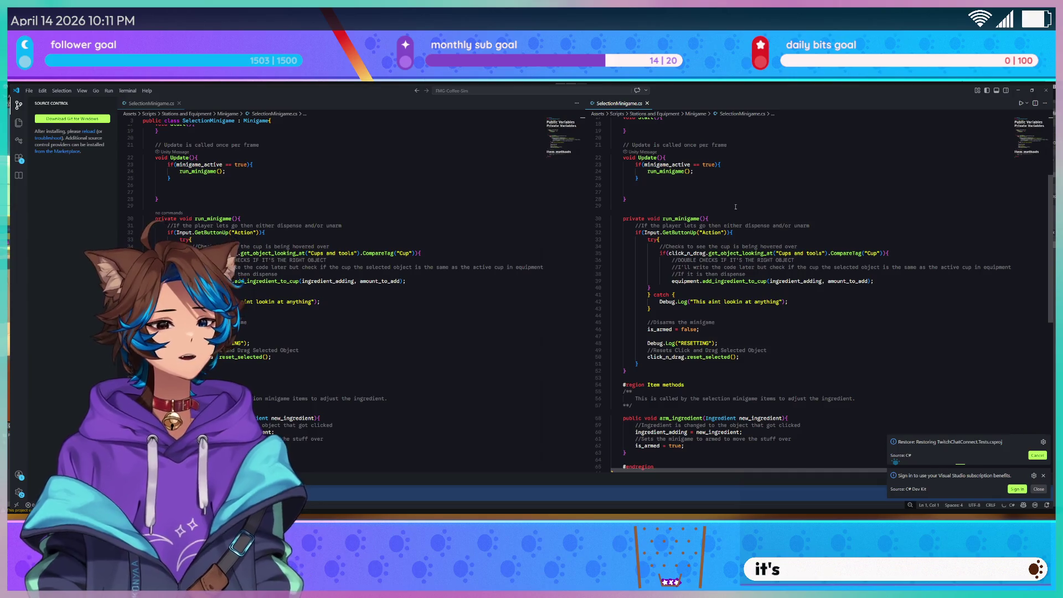
{"action": "left_click", "coordinate": [730, 226]}
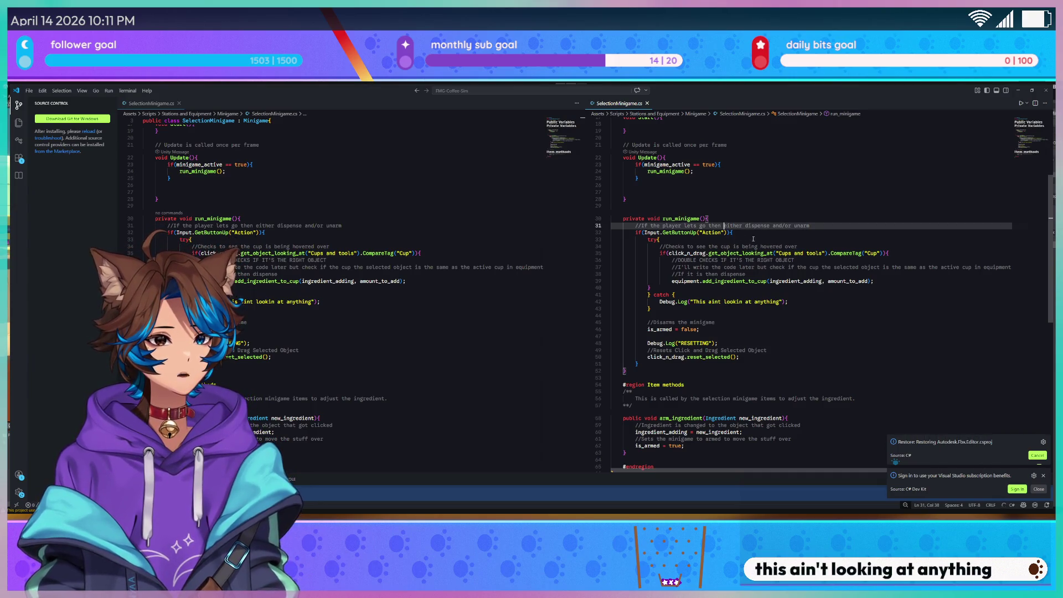
{"action": "left_click", "coordinate": [827, 225]}
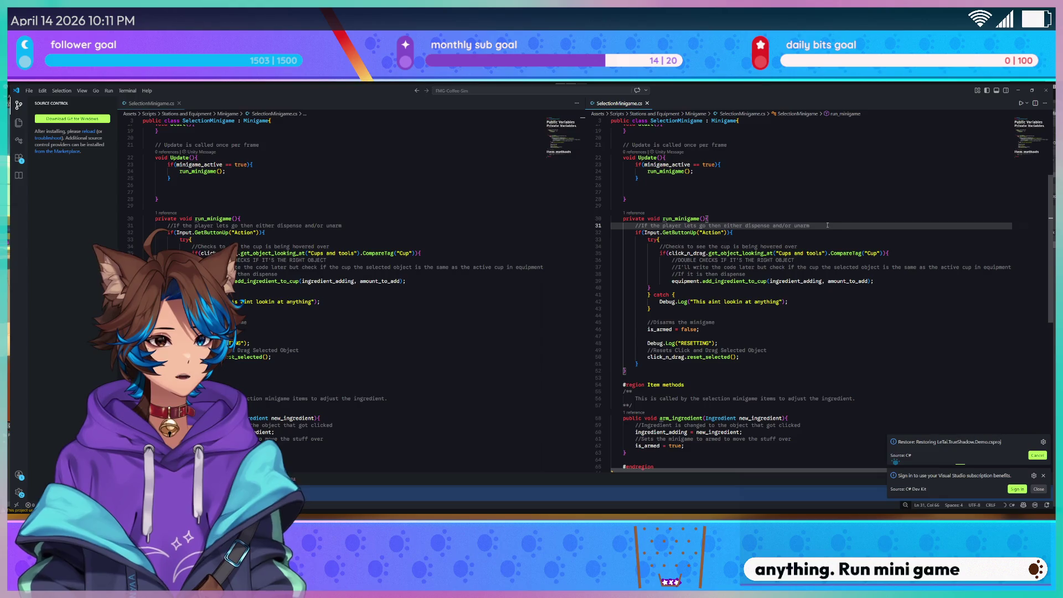
{"action": "scroll", "coordinate": [825, 226], "scroll_direction": "up", "scroll_amount": 2}
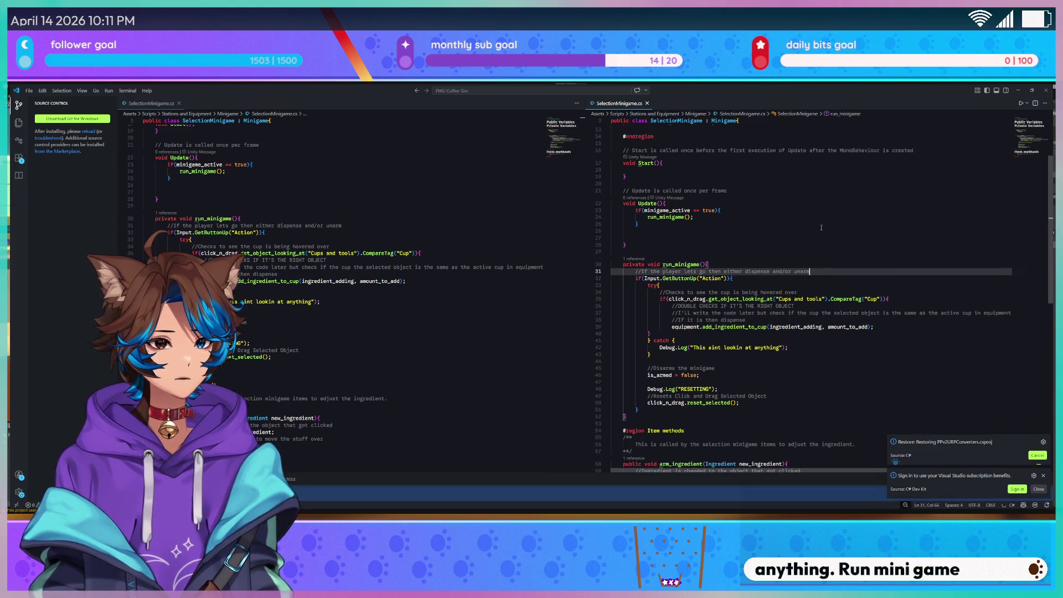
{"action": "scroll", "coordinate": [821, 225], "scroll_direction": "down", "scroll_amount": 3}
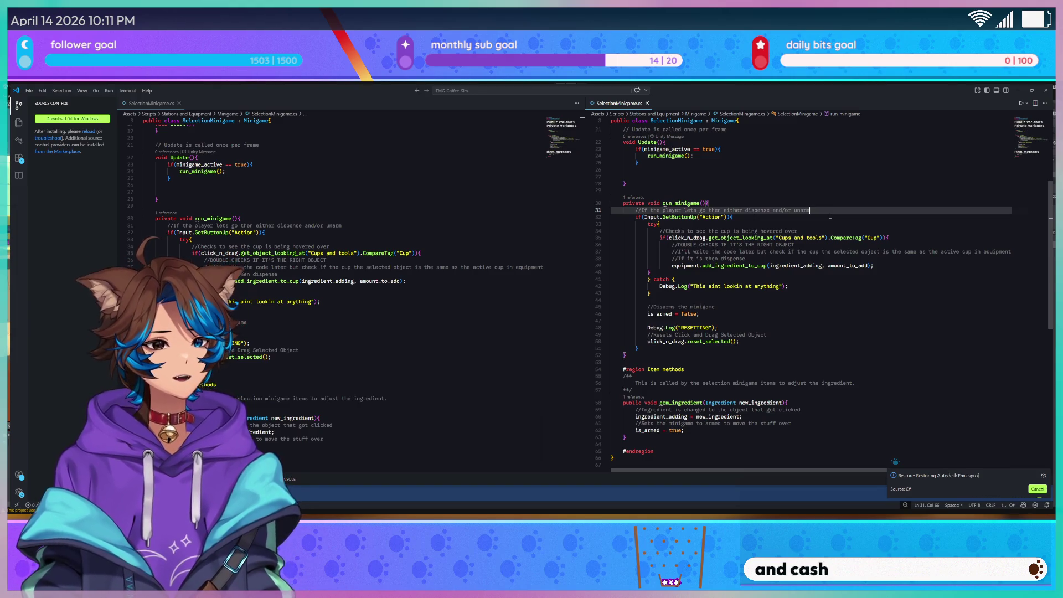
{"action": "scroll", "coordinate": [830, 216], "scroll_direction": "down", "scroll_amount": 4}
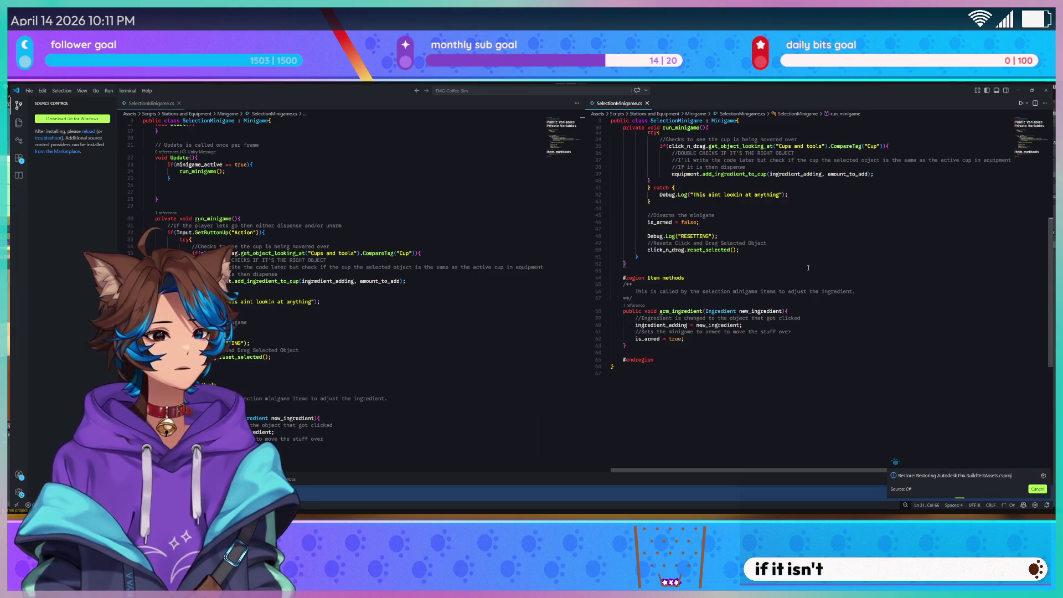
{"action": "scroll", "coordinate": [830, 217], "scroll_direction": "up", "scroll_amount": 9}
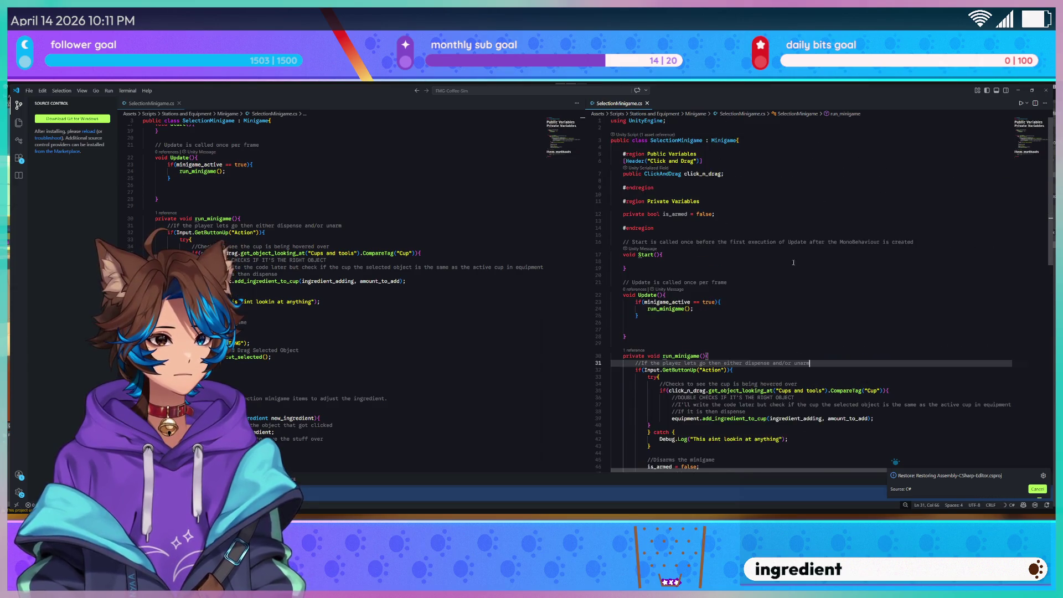
{"action": "left_click", "coordinate": [773, 201]}
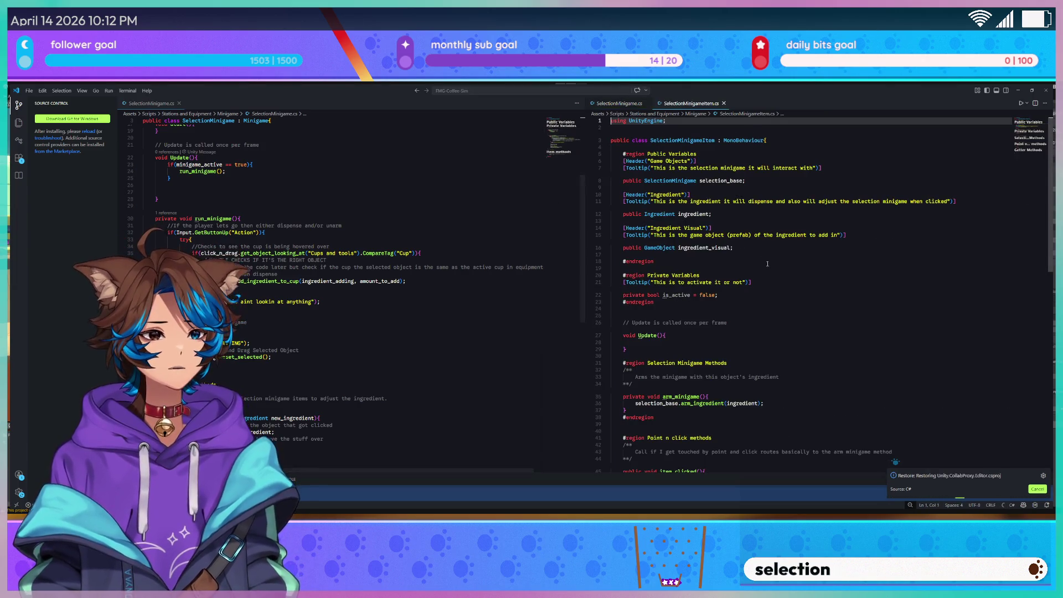
Search the left SelectionMinigame.cs pane for 'get' while SelectionMinigameItem.cs shows its getters
{"action": "scroll", "coordinate": [748, 248], "scroll_direction": "down", "scroll_amount": 1}
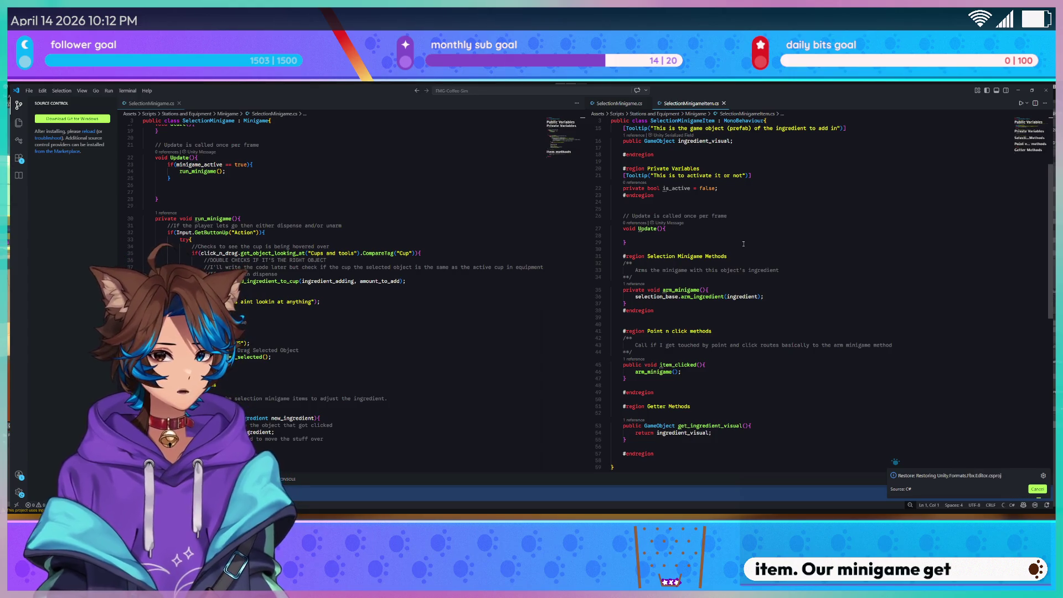
{"action": "left_click", "coordinate": [328, 215]}
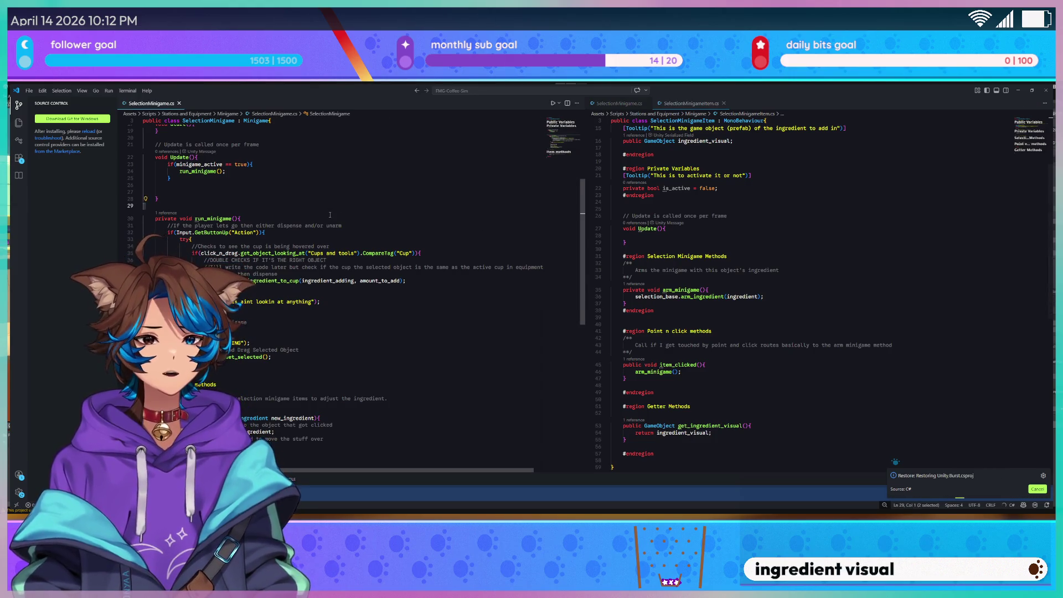
{"action": "key", "text": "ctrl+f"}
{"action": "type", "text": "get ing"}
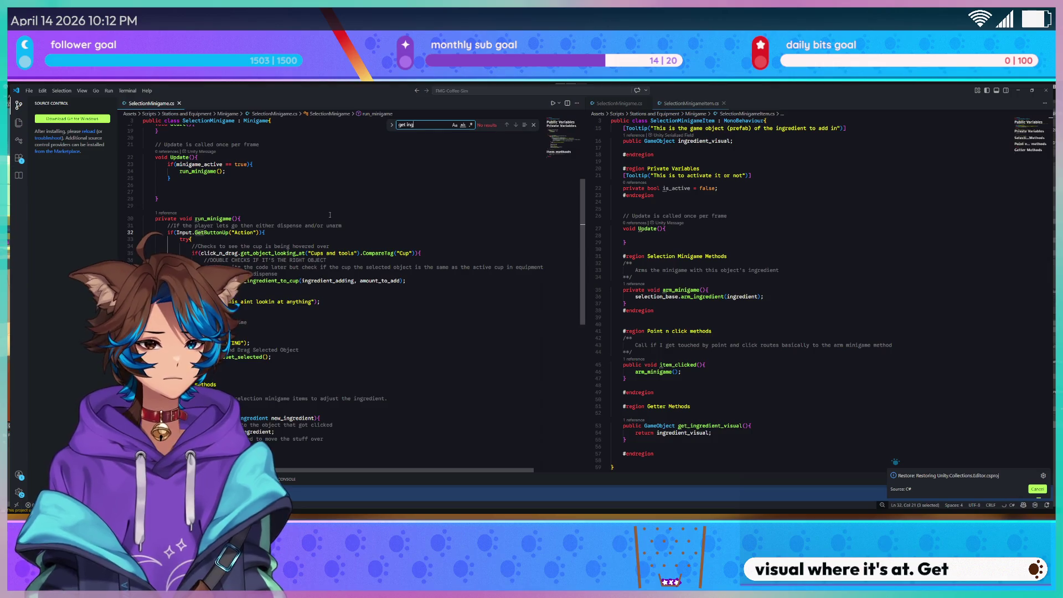
{"action": "key", "text": "BackSpace"}
{"action": "key", "text": "BackSpace"}
{"action": "key", "text": "BackSpace"}
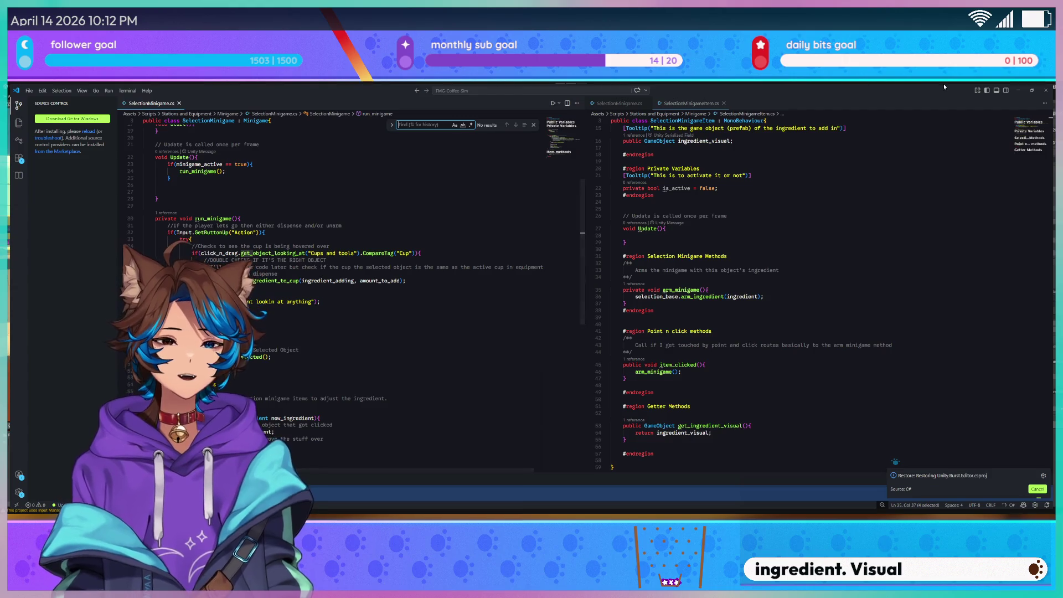
Search the Project assets for 'click' and select the ClickAndDrag script
{"action": "left_click", "coordinate": [1018, 92]}
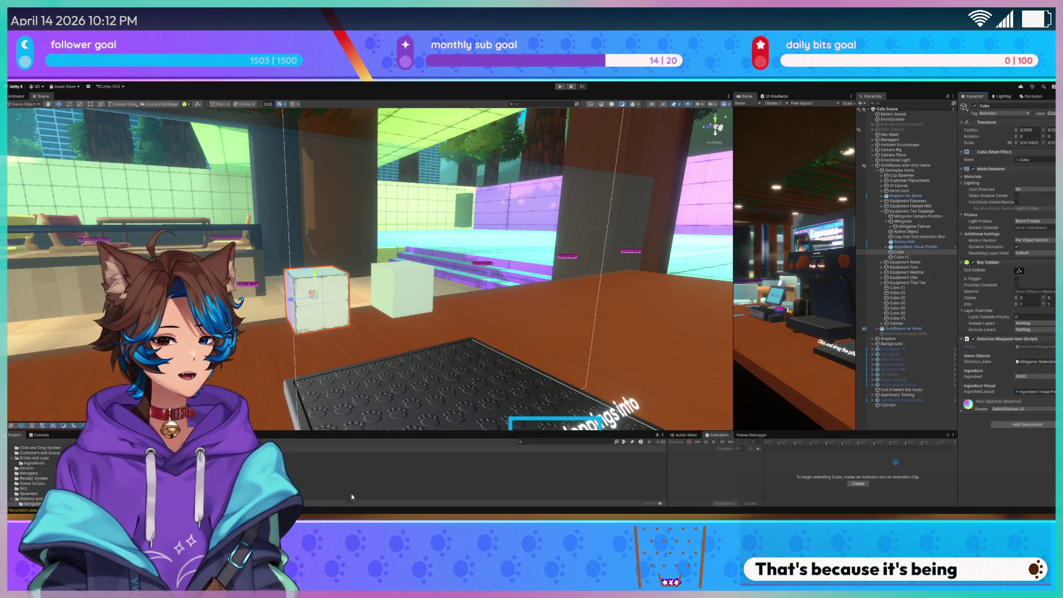
{"action": "key", "text": "alt+Tab"}
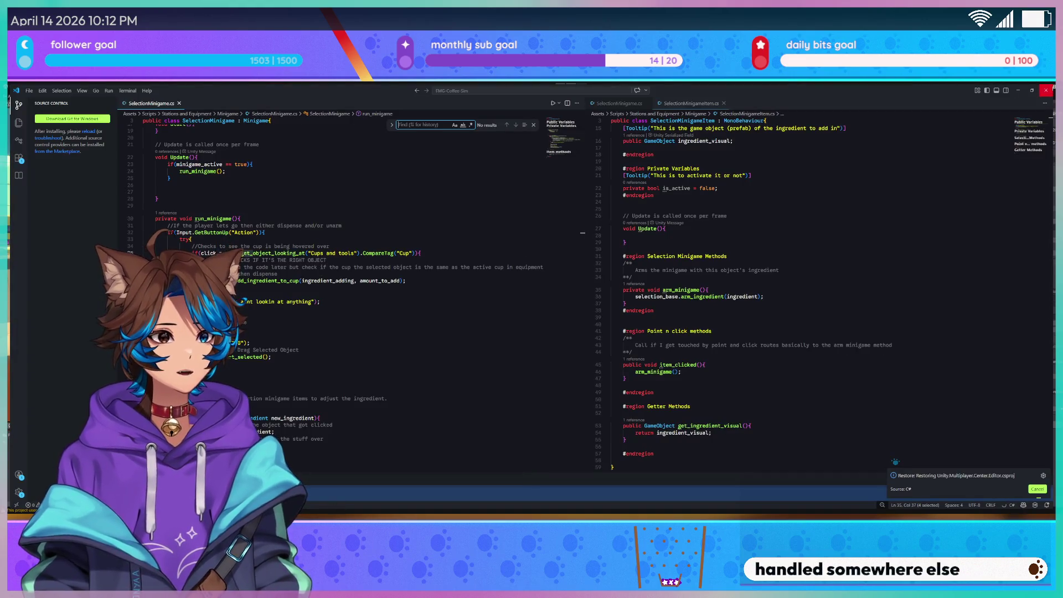
{"action": "left_click", "coordinate": [1017, 90]}
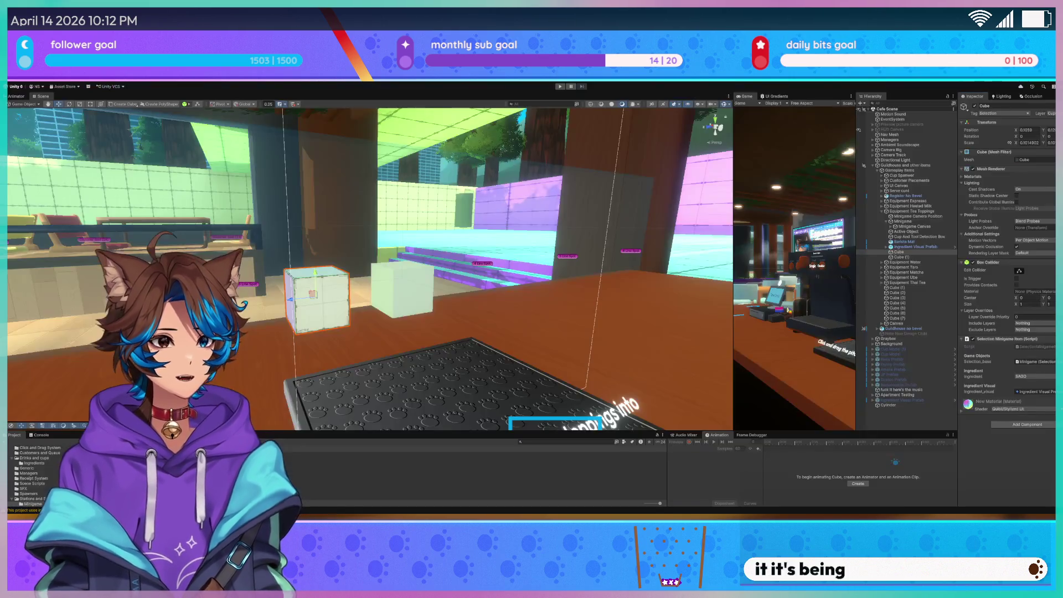
{"action": "left_click", "coordinate": [548, 440]}
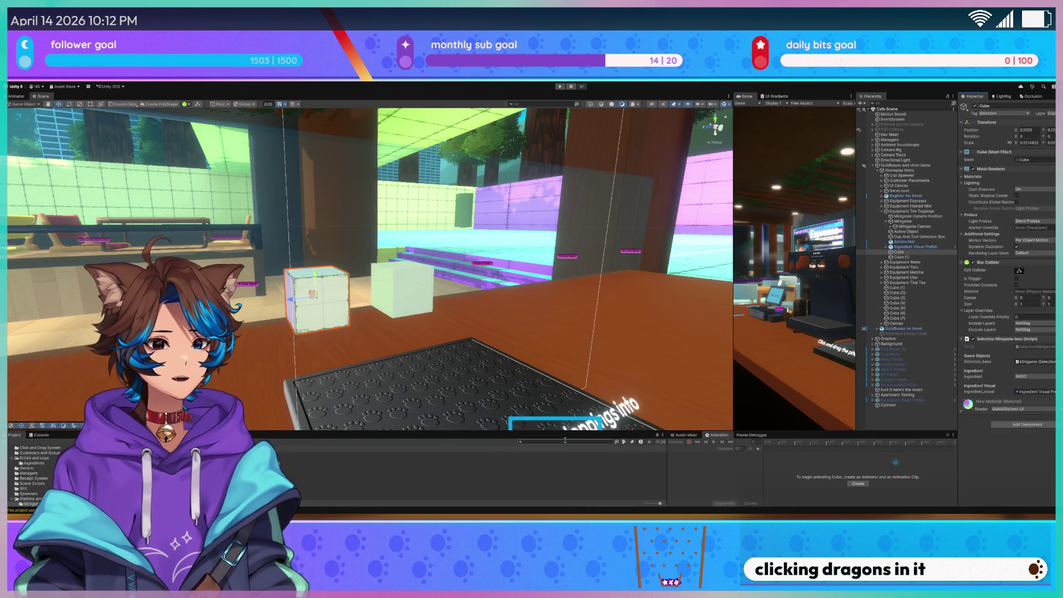
{"action": "type", "text": "click"}
{"action": "left_click", "coordinate": [128, 450]}
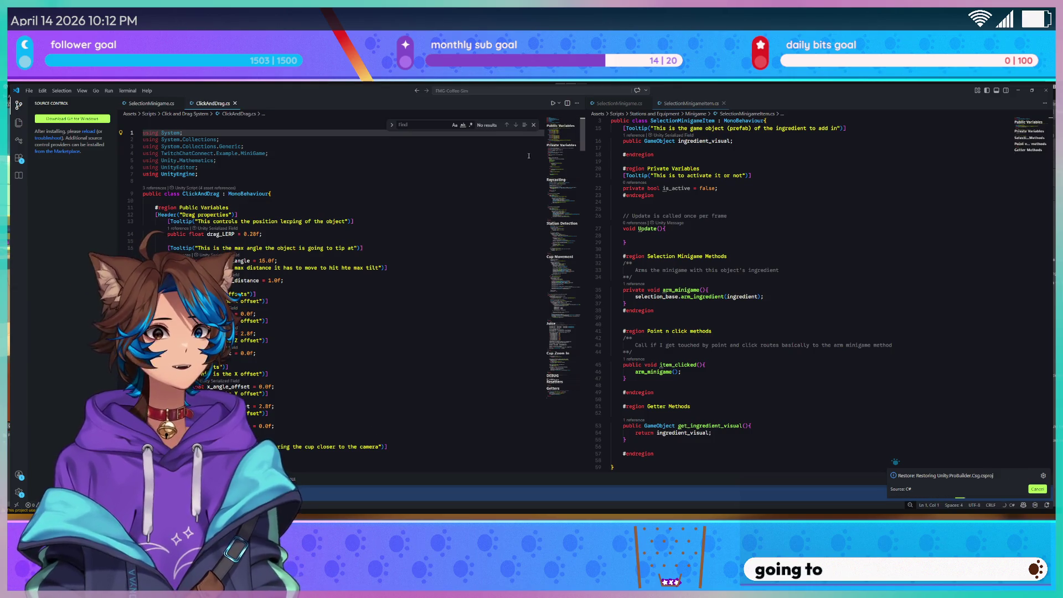
{"action": "mouse_move", "coordinate": [563, 139]}
{"action": "left_mouse_down"}
{"action": "mouse_move", "coordinate": [559, 374]}
{"action": "mouse_move", "coordinate": [573, 239]}
{"action": "left_mouse_up"}
{"action": "scroll", "coordinate": [287, 241], "scroll_direction": "down", "scroll_amount": 5}
{"action": "left_click", "coordinate": [287, 241]}
{"action": "key", "text": "Up"}
{"action": "key", "text": "Up"}
{"action": "key", "text": "Up"}
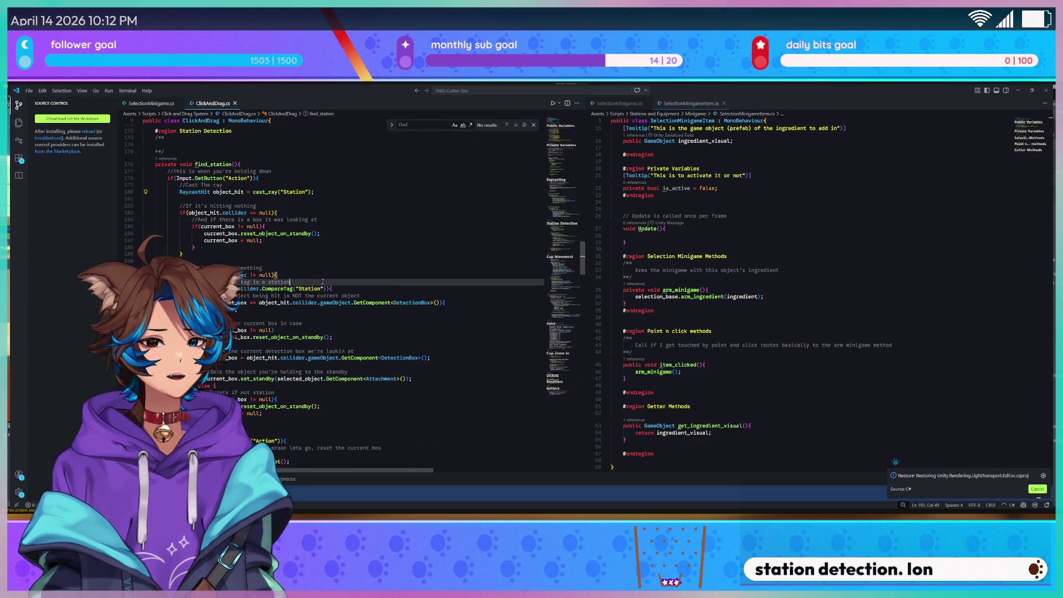
{"action": "scroll", "coordinate": [300, 385], "scroll_direction": "down", "scroll_amount": 4}
{"action": "left_click", "coordinate": [300, 386]}
{"action": "mouse_move", "coordinate": [566, 249]}
{"action": "left_mouse_down"}
{"action": "mouse_move", "coordinate": [565, 195]}
{"action": "mouse_move", "coordinate": [565, 235]}
{"action": "left_mouse_up"}
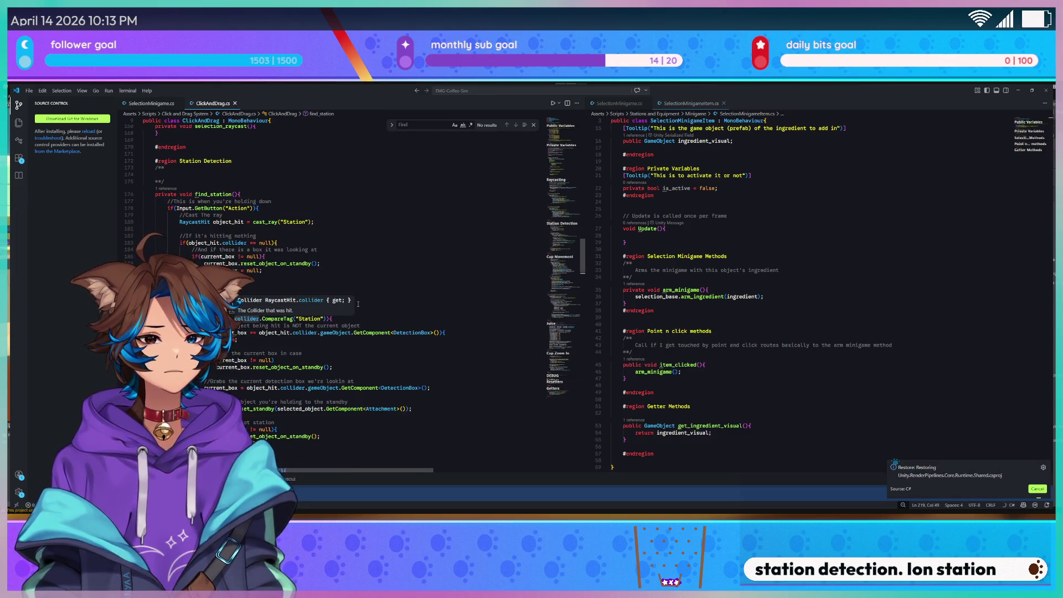
{"action": "scroll", "coordinate": [302, 296], "scroll_direction": "down", "scroll_amount": 10}
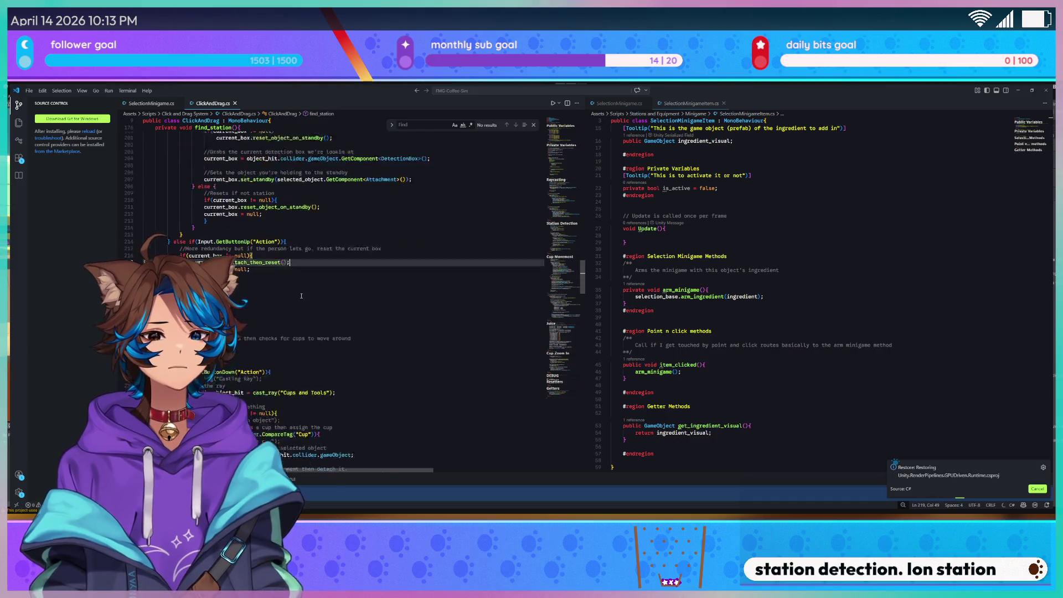
{"action": "scroll", "coordinate": [301, 296], "scroll_direction": "down", "scroll_amount": 7}
{"action": "mouse_move", "coordinate": [566, 273]}
{"action": "left_mouse_down"}
{"action": "mouse_move", "coordinate": [559, 384]}
{"action": "mouse_move", "coordinate": [553, 356]}
{"action": "mouse_move", "coordinate": [581, 240]}
{"action": "mouse_move", "coordinate": [572, 183]}
{"action": "mouse_move", "coordinate": [574, 222]}
{"action": "left_mouse_up"}
{"action": "left_click", "coordinate": [331, 289]}
{"action": "left_click", "coordinate": [331, 275]}
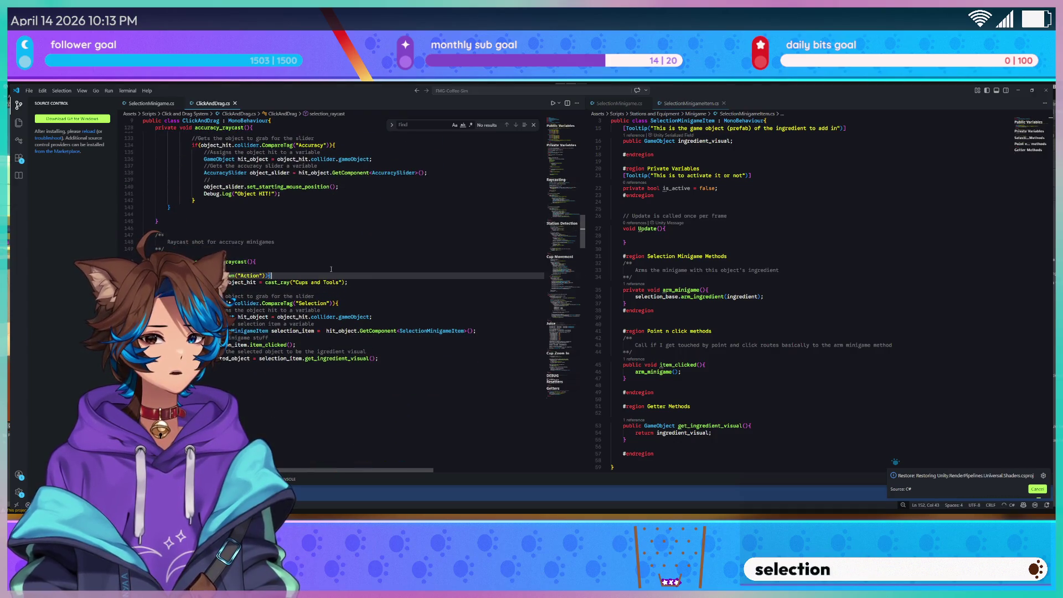
{"action": "left_click", "coordinate": [380, 282]}
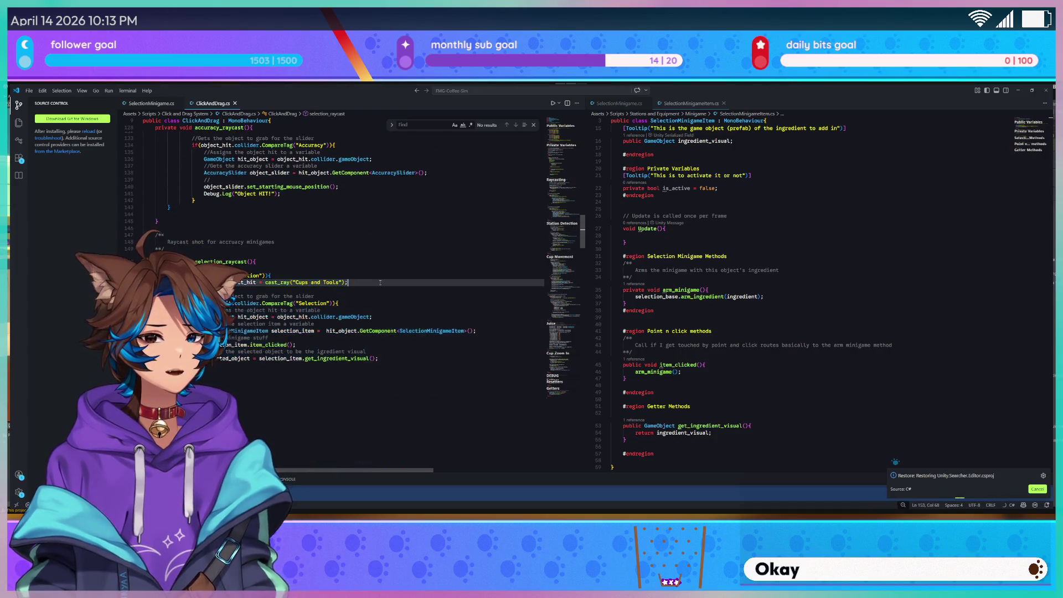
{"action": "triple_click", "coordinate": [380, 283]}
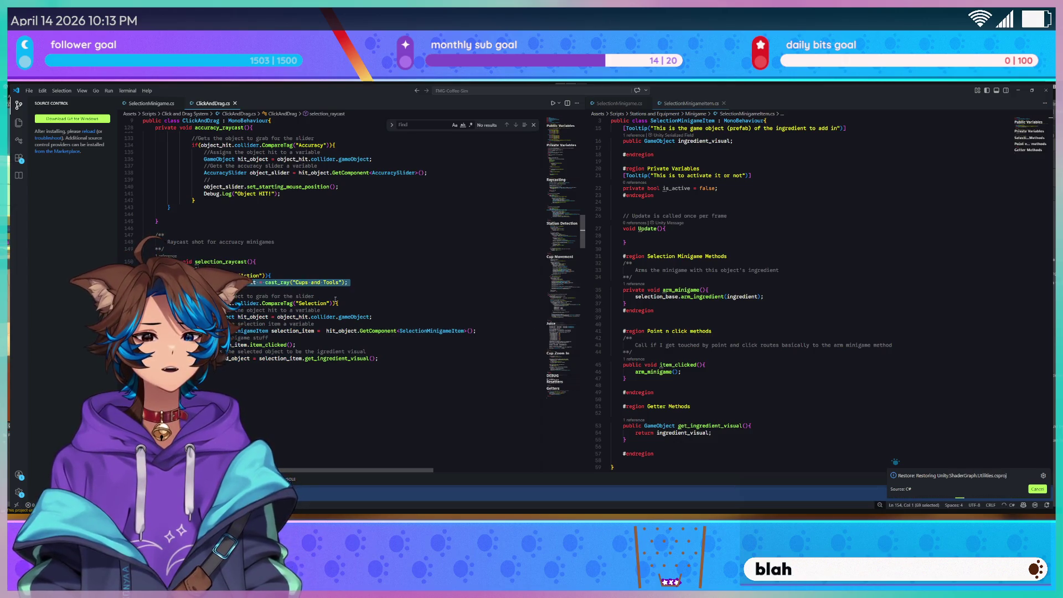
{"action": "left_click_drag", "start_coordinate": [193, 303], "coordinate": [339, 303]}
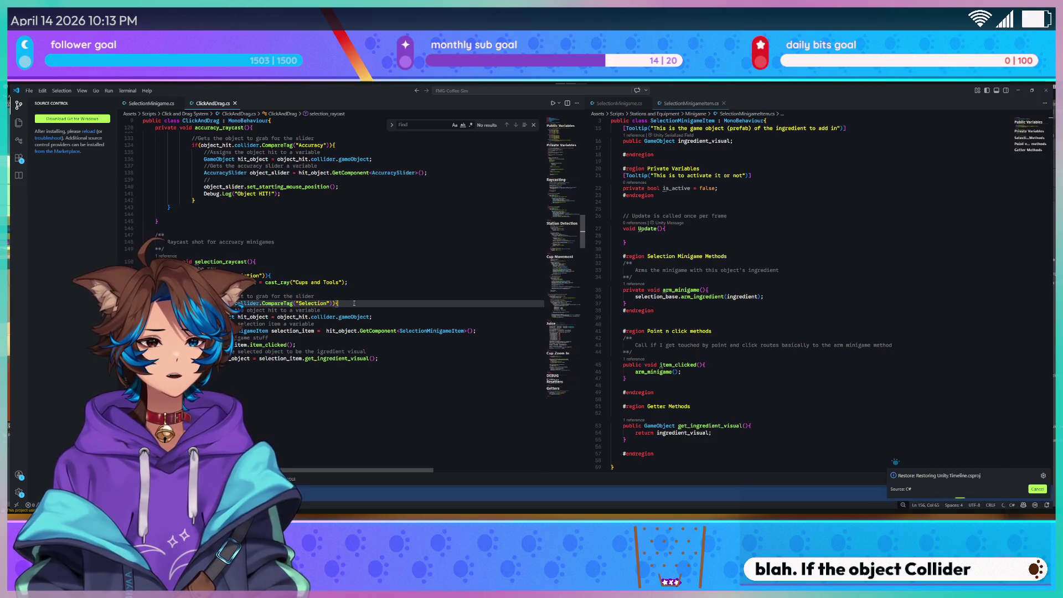
{"action": "triple_click", "coordinate": [343, 302]}
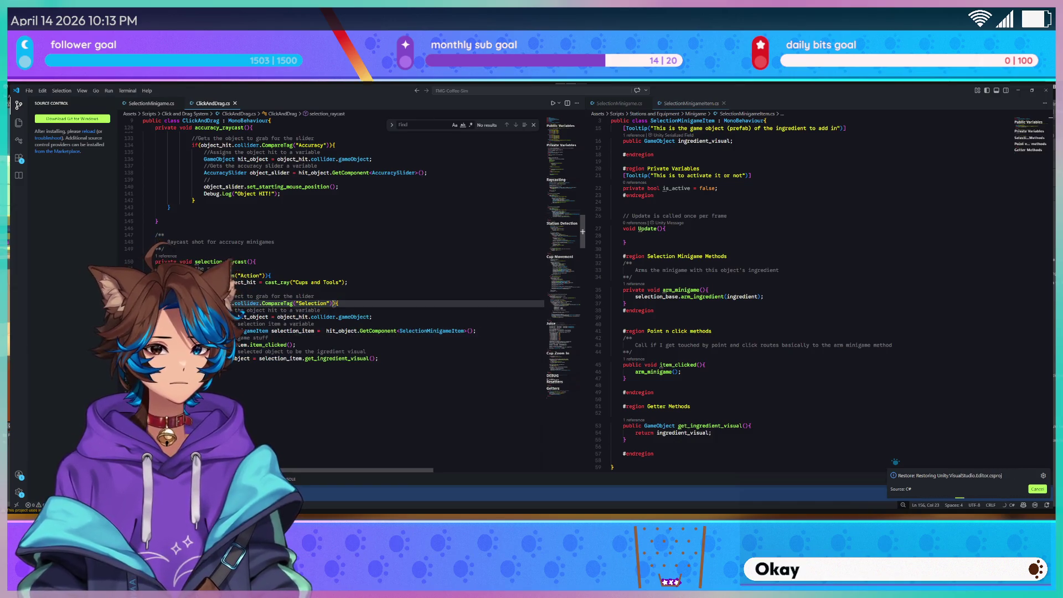
{"action": "left_click", "coordinate": [222, 310]}
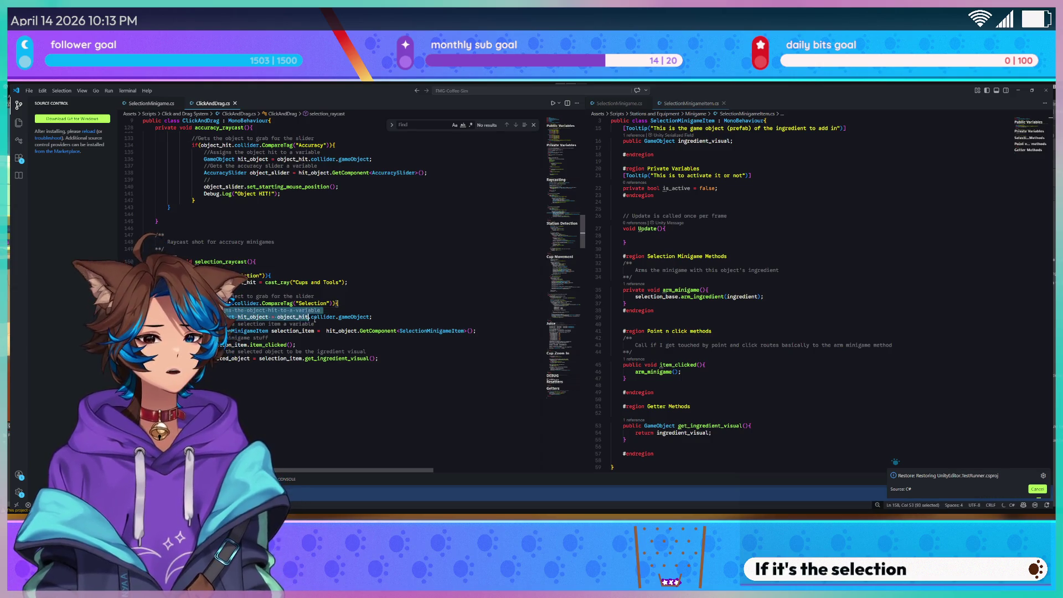
{"action": "left_click", "coordinate": [314, 324]}
{"action": "left_click_drag", "start_coordinate": [326, 331], "coordinate": [476, 331]}
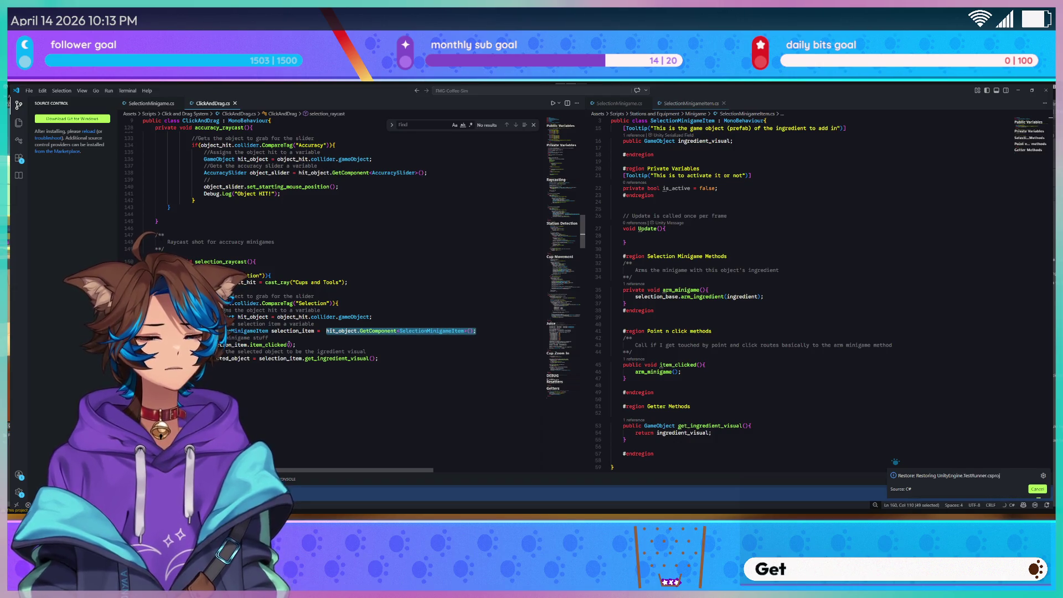
{"action": "left_click", "coordinate": [305, 351]}
{"action": "triple_click", "coordinate": [339, 358]}
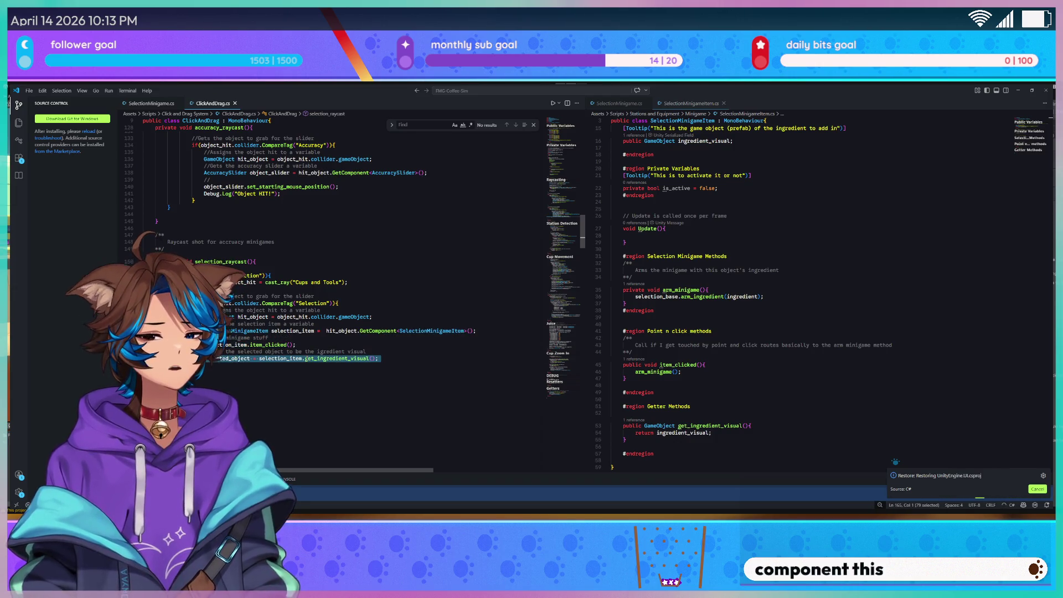
{"action": "left_click", "coordinate": [341, 367]}
{"action": "scroll", "coordinate": [713, 392], "scroll_direction": "up", "scroll_amount": 2}
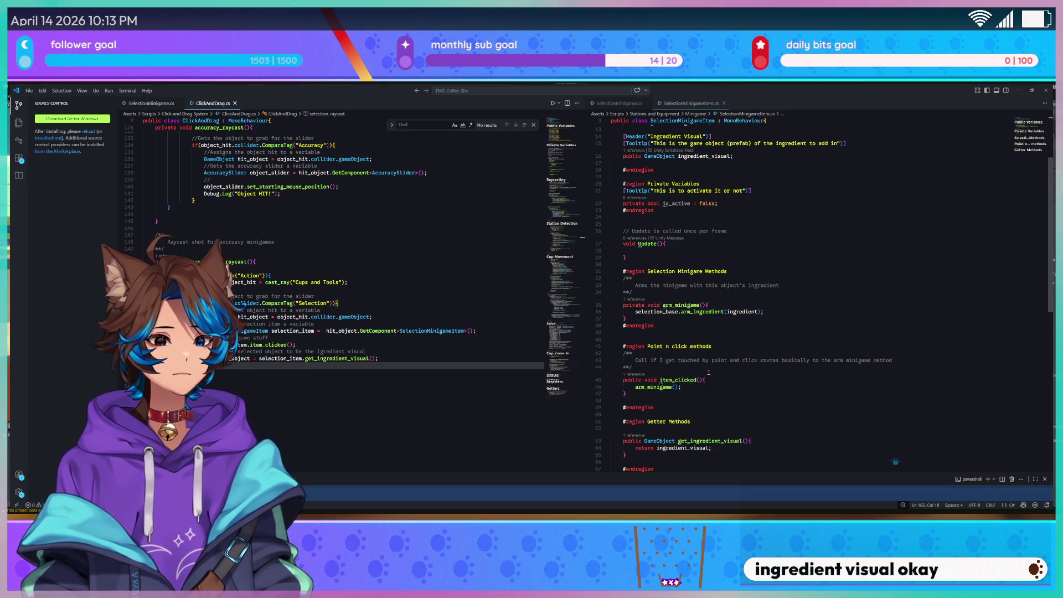
{"action": "scroll", "coordinate": [708, 369], "scroll_direction": "down", "scroll_amount": 5}
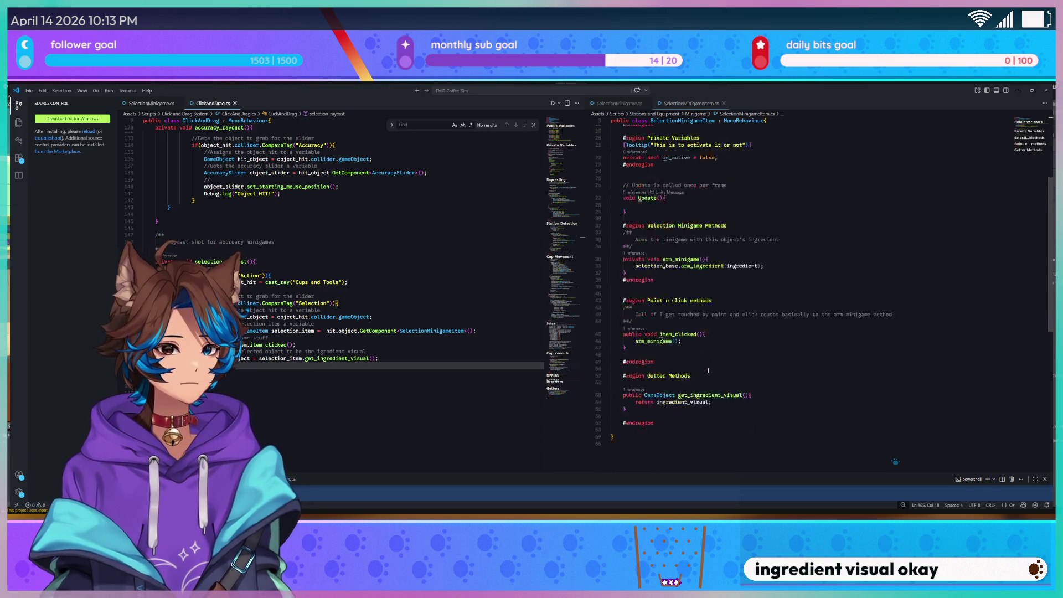
{"action": "left_click", "coordinate": [652, 348]}
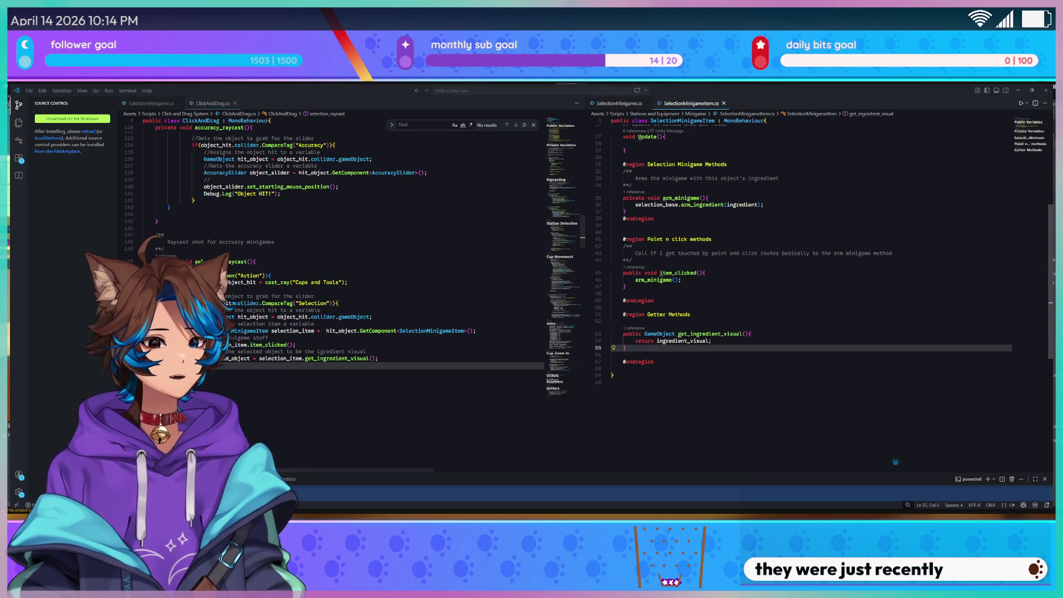
Add a Tooltip 'This is to hold the initial transform of the ingredient VFX' below is_active
{"action": "scroll", "coordinate": [895, 461], "scroll_direction": "up", "scroll_amount": 5}
{"action": "left_click", "coordinate": [744, 248]}
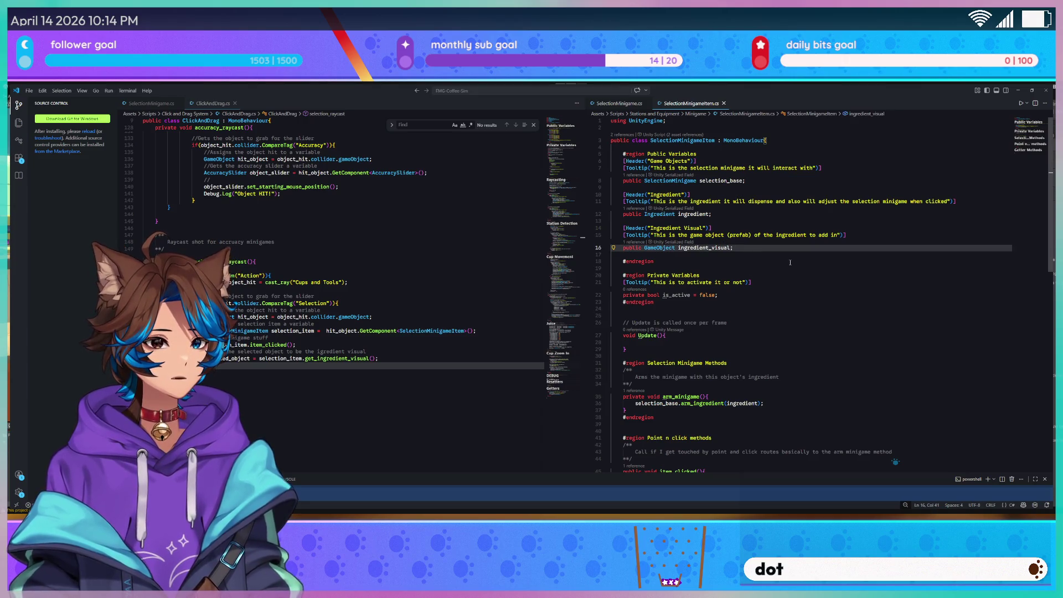
{"action": "scroll", "coordinate": [790, 262], "scroll_direction": "down", "scroll_amount": 1}
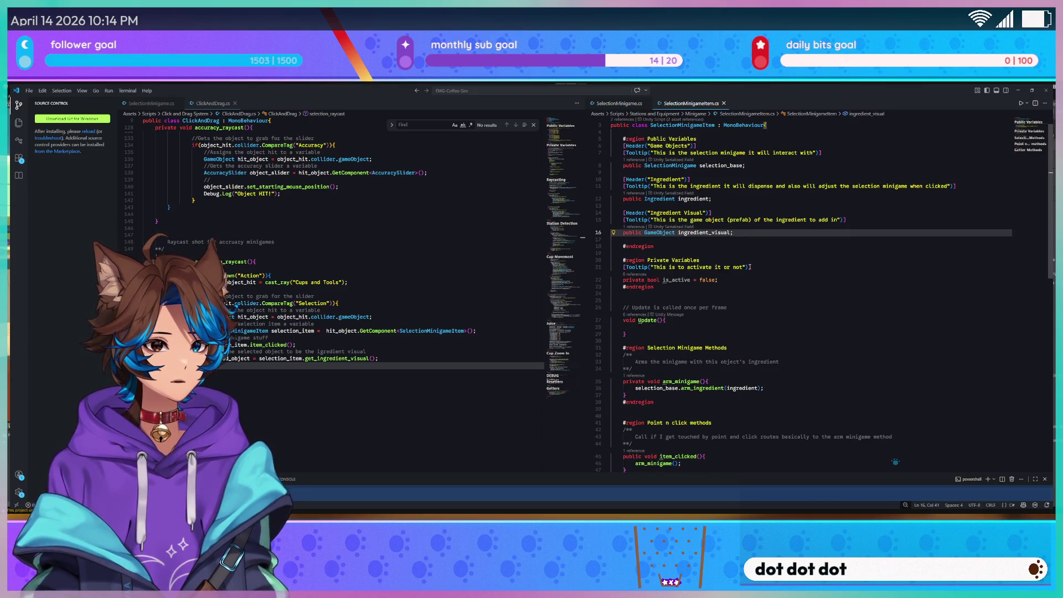
{"action": "scroll", "coordinate": [750, 267], "scroll_direction": "up", "scroll_amount": 1}
{"action": "left_click", "coordinate": [718, 295]}
{"action": "left_click", "coordinate": [846, 234]}
{"action": "left_click", "coordinate": [745, 249]}
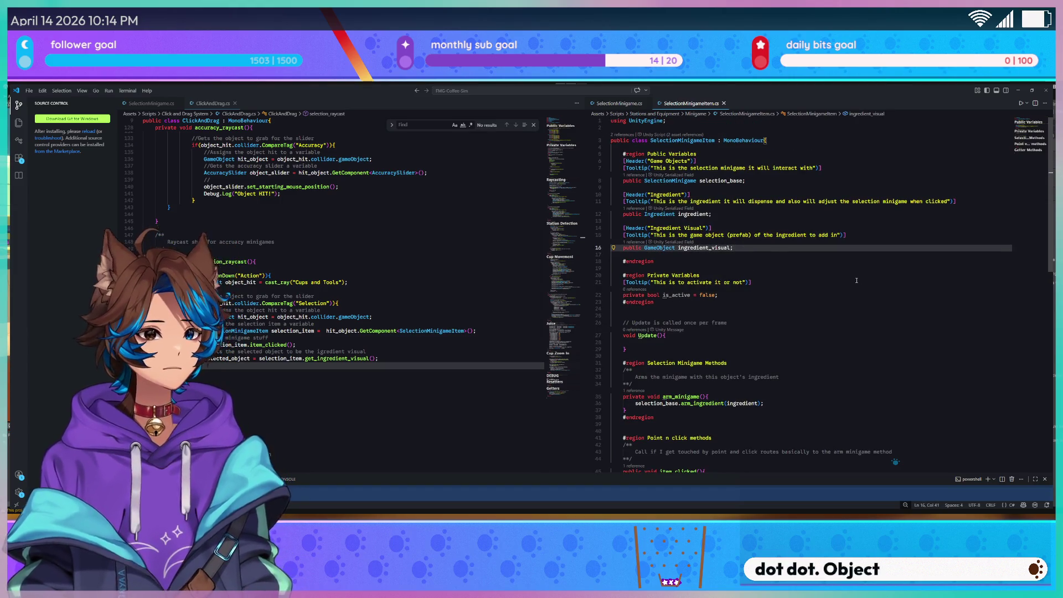
{"action": "key", "text": "Return"}
{"action": "key", "text": "Return"}
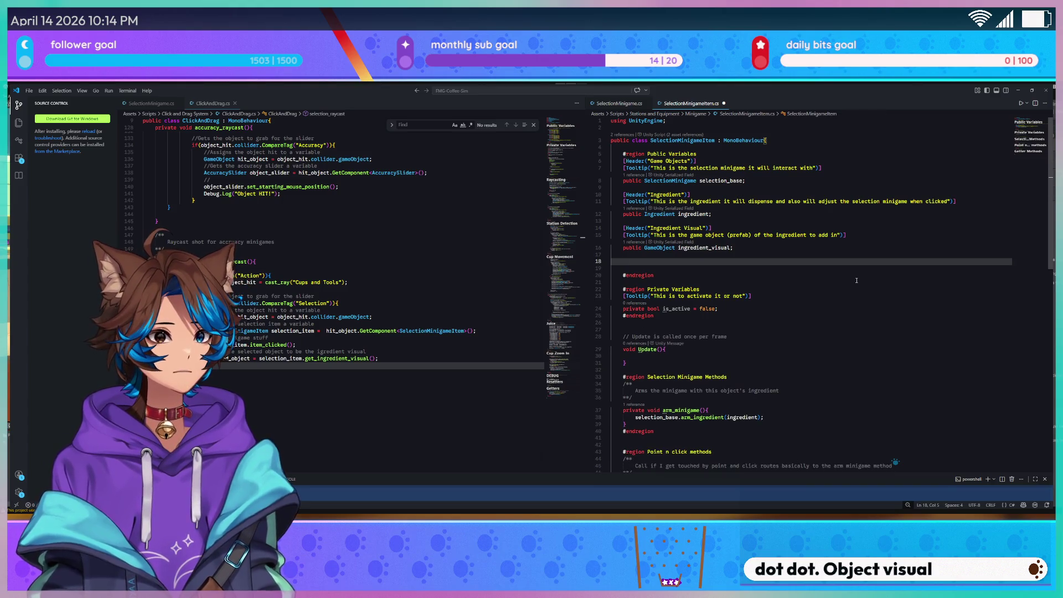
{"action": "key", "text": "Delete"}
{"action": "key", "text": "Delete"}
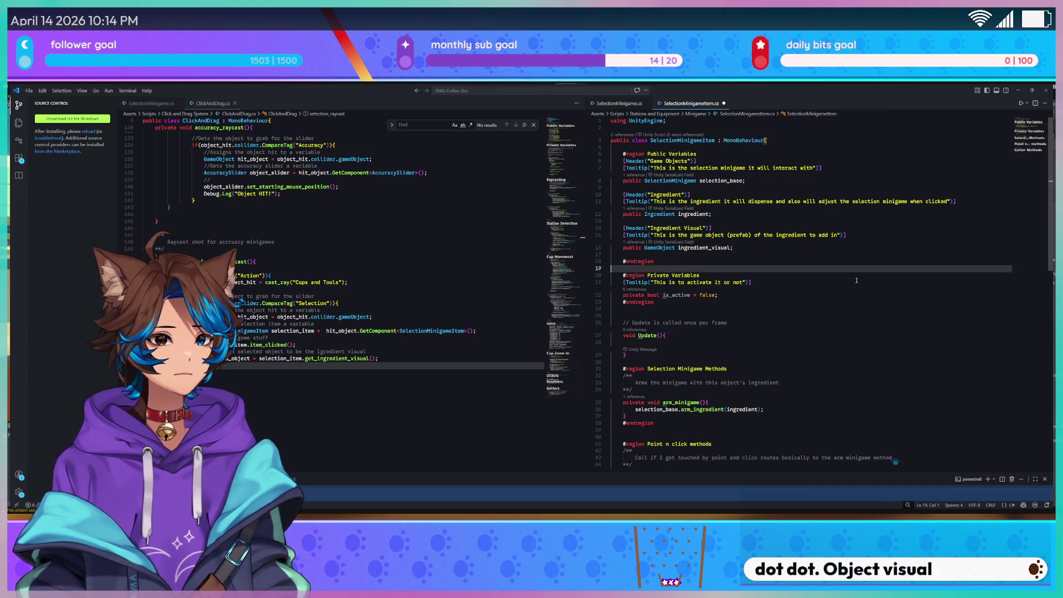
{"action": "key", "text": "Down"}
{"action": "key", "text": "Down"}
{"action": "key", "text": "Down"}
{"action": "key", "text": "End"}
{"action": "key", "text": "Down"}
{"action": "key", "text": "Down"}
{"action": "key", "text": "Down"}
{"action": "key", "text": "End"}
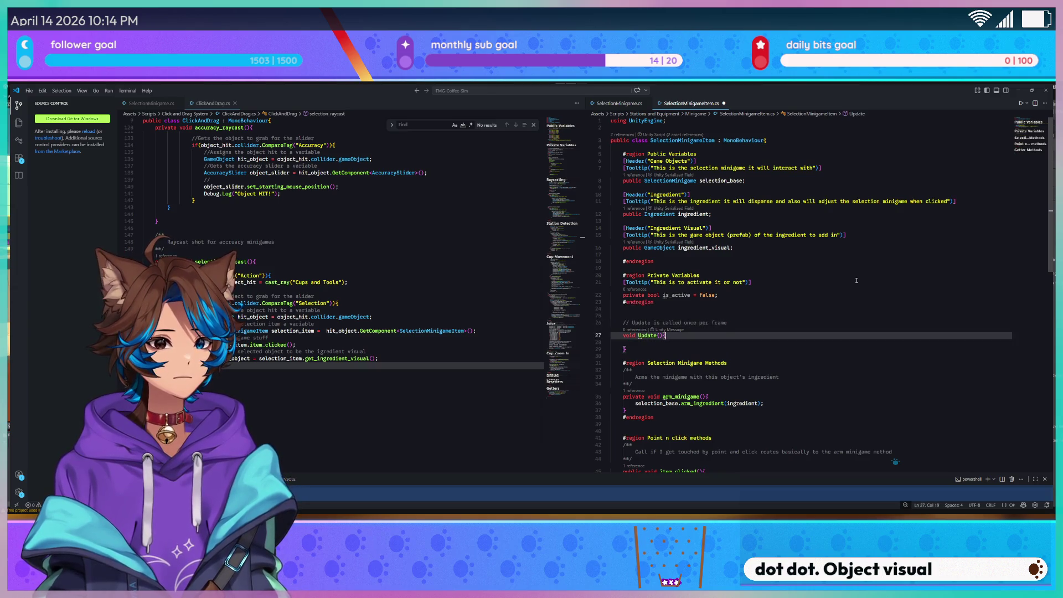
{"action": "key", "text": "Up"}
{"action": "key", "text": "Up"}
{"action": "key", "text": "Up"}
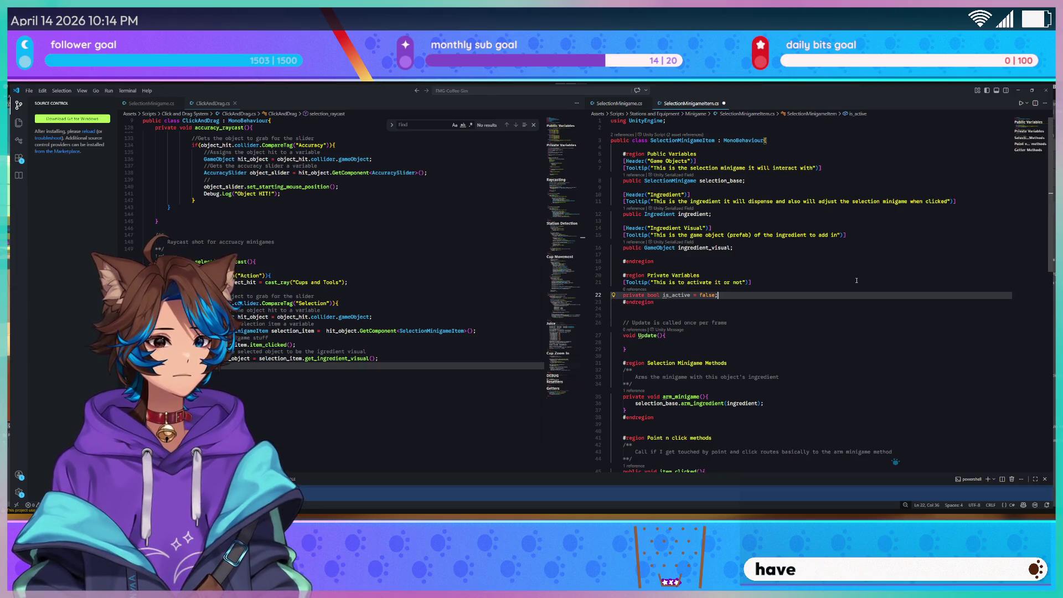
{"action": "key", "text": "Return"}
{"action": "key", "text": "Return"}
{"action": "type", "text": "[Tooltip("}
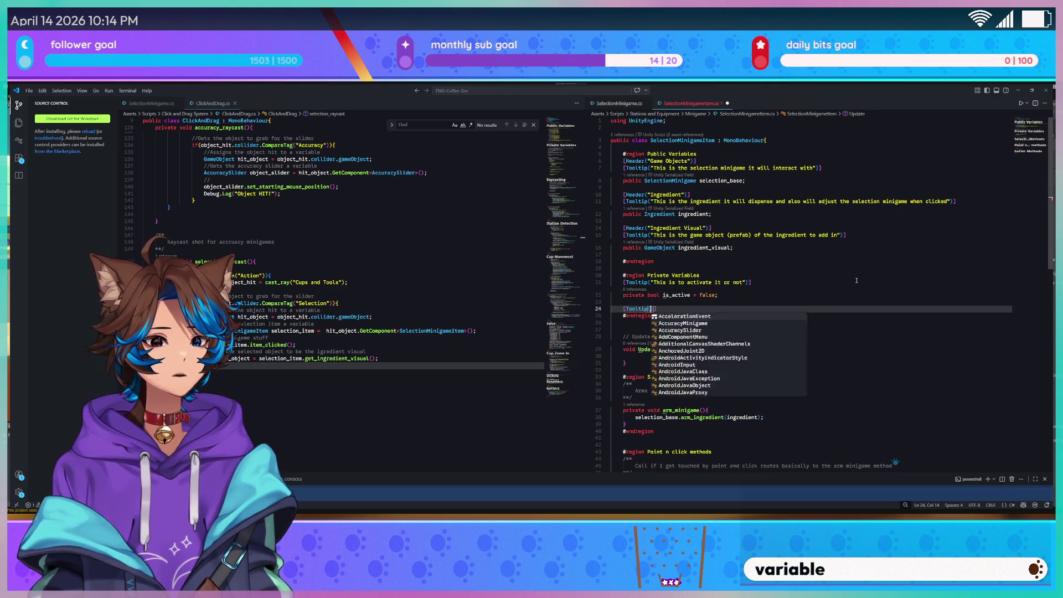
{"action": "key", "text": "Tab"}
{"action": "type", "text": "(\"This is to "}
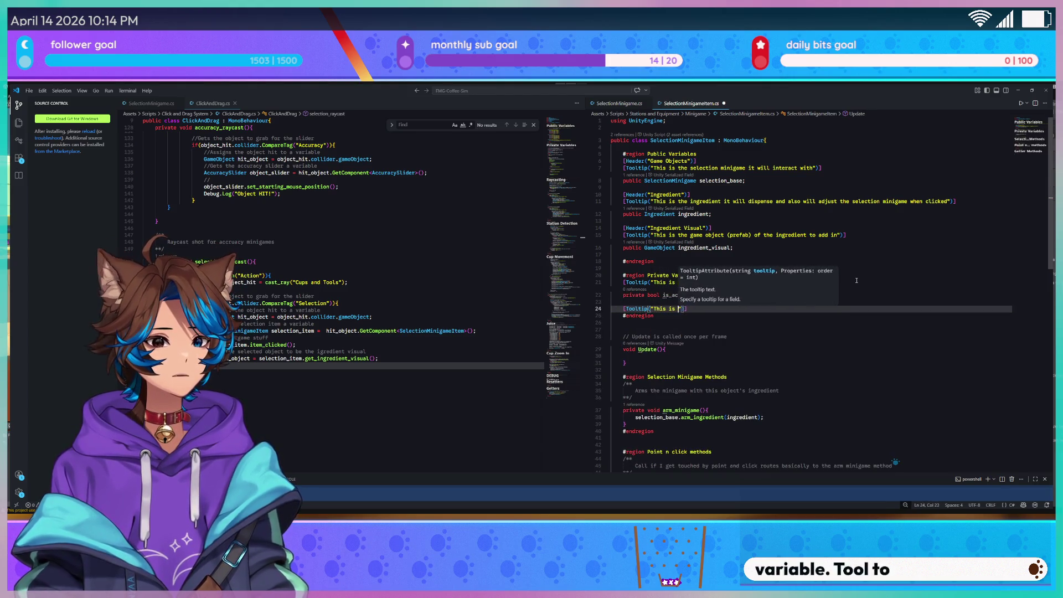
{"action": "type", "text": "hold the init"}
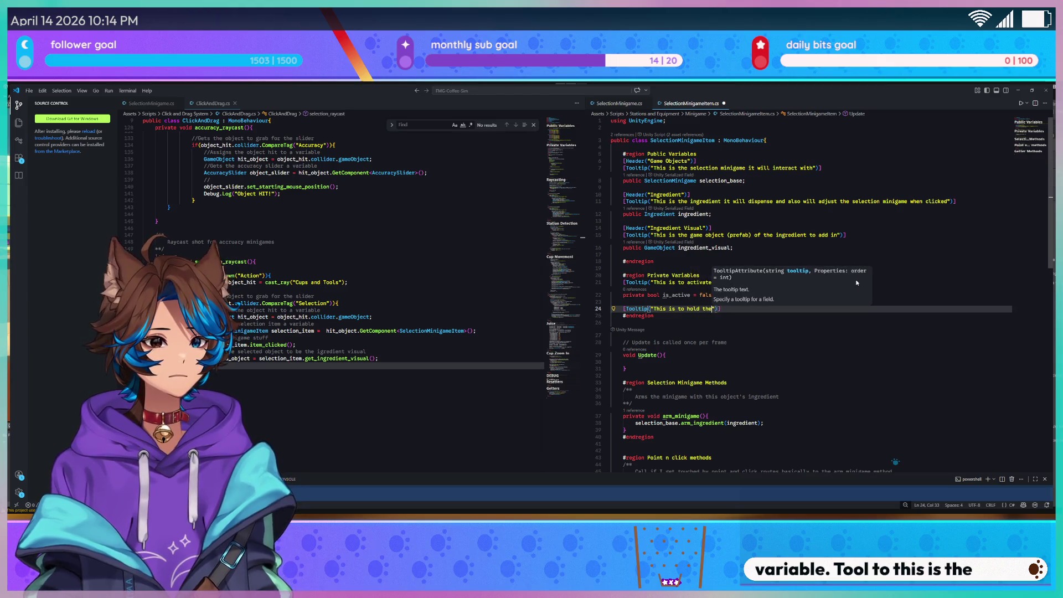
{"action": "type", "text": "ial transform of the "}
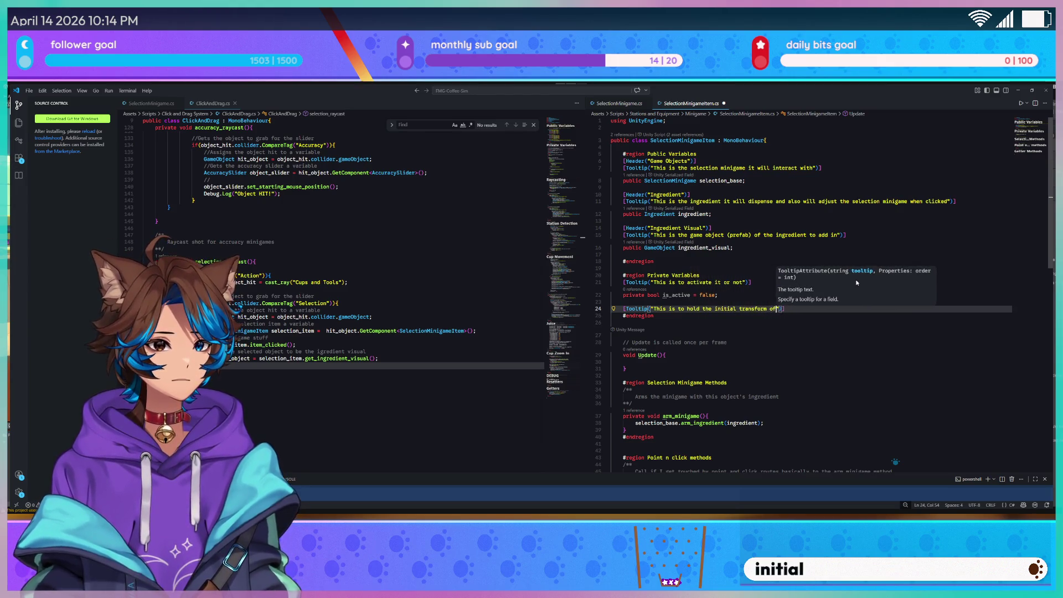
{"action": "type", "text": "ingredient"}
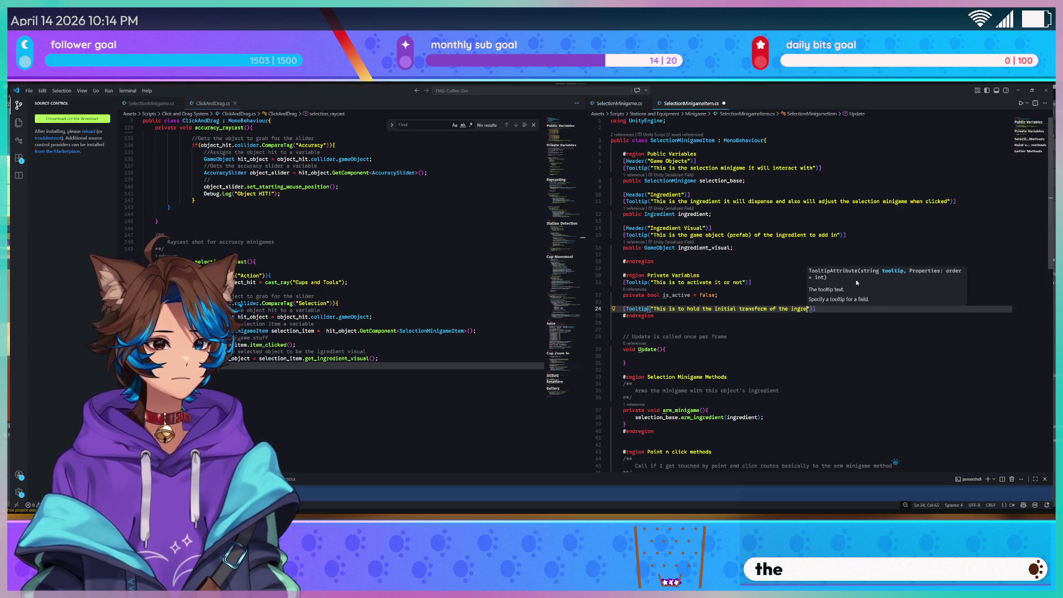
{"action": "type", "text": " VFX"}
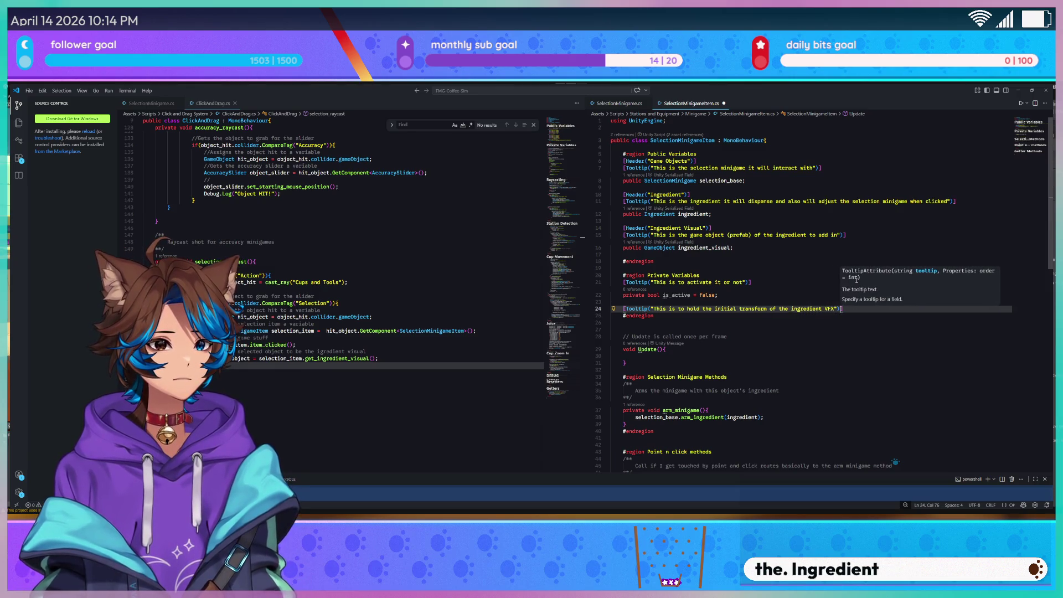
{"action": "key", "text": "End"}
{"action": "key", "text": "Return"}
Declare a private Transform ingredient_VFX_transform field under the tooltip and save
{"action": "type", "text": "pr"}
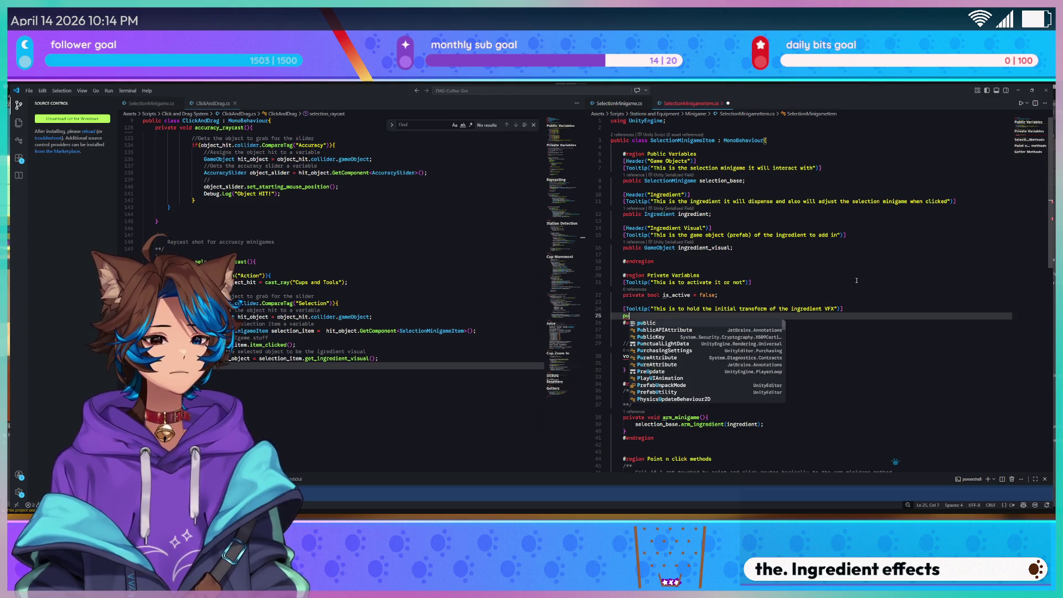
{"action": "type", "text": "ivate trans"}
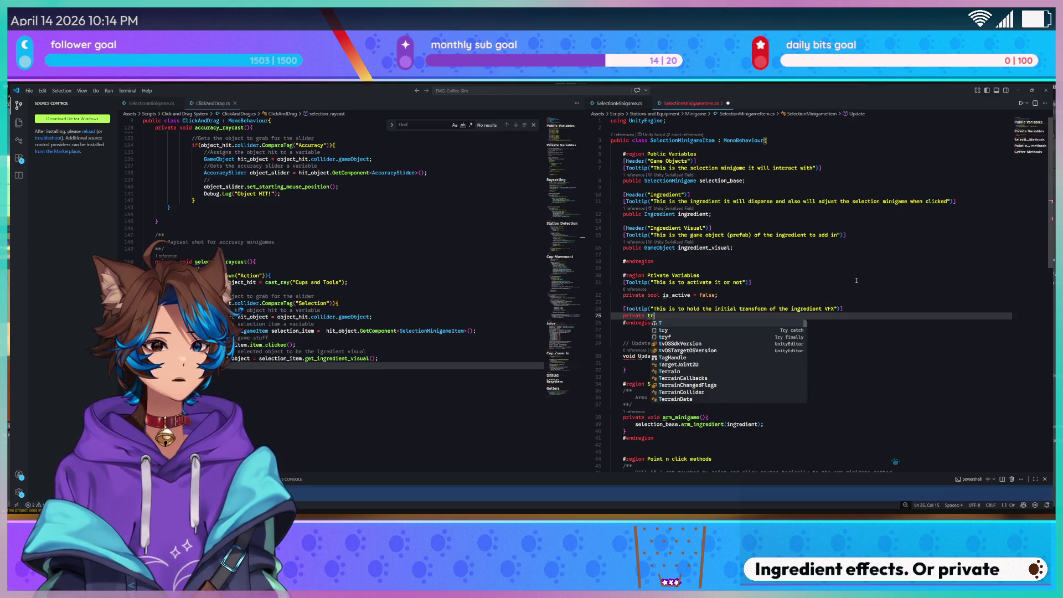
{"action": "key", "text": "Down"}
{"action": "key", "text": "Tab"}
{"action": "type", "text": "ingr"}
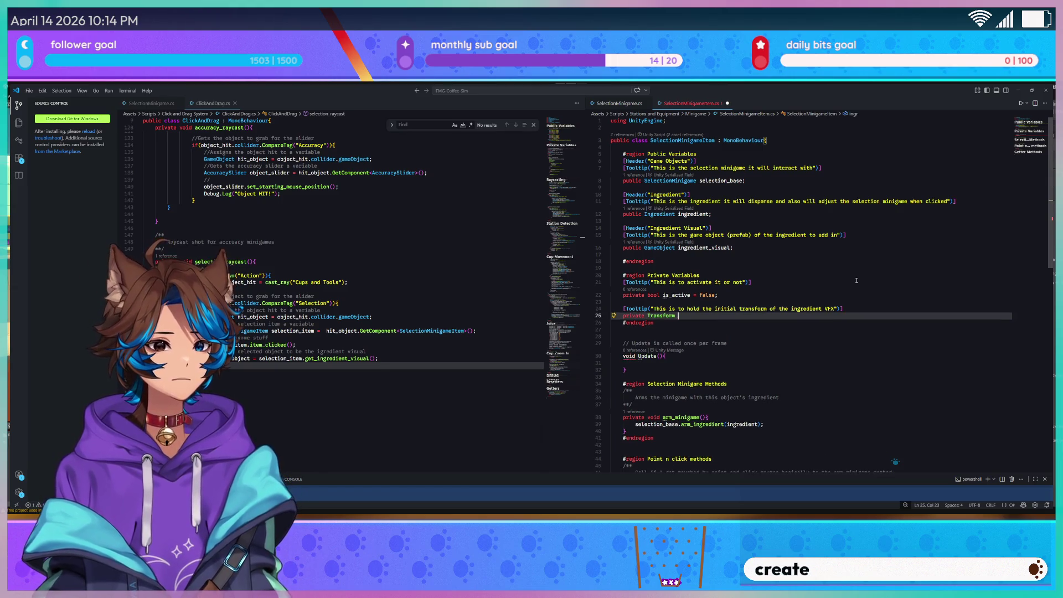
{"action": "key", "text": "BackSpace"}
{"action": "key", "text": "BackSpace"}
{"action": "type", "text": "gredient_"}
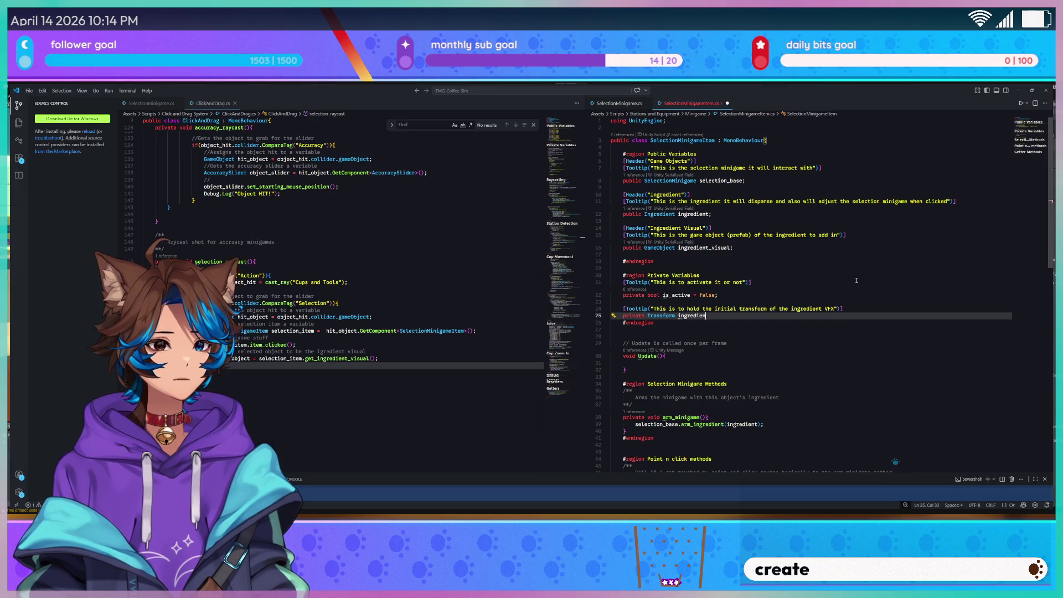
{"action": "key", "text": "BackSpace"}
{"action": "key", "text": "BackSpace"}
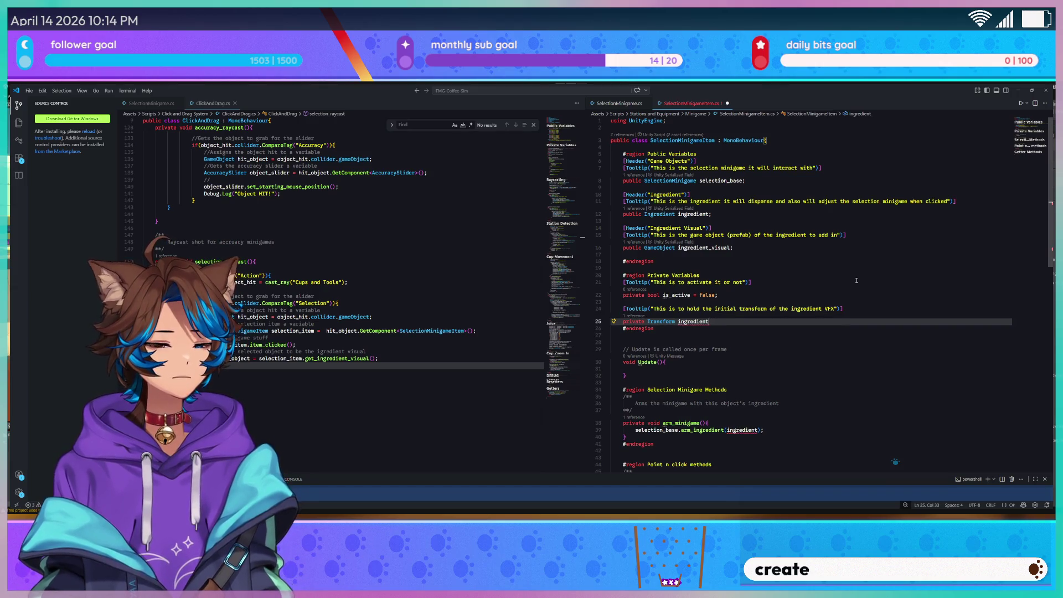
{"action": "type", "text": "t_VF"}
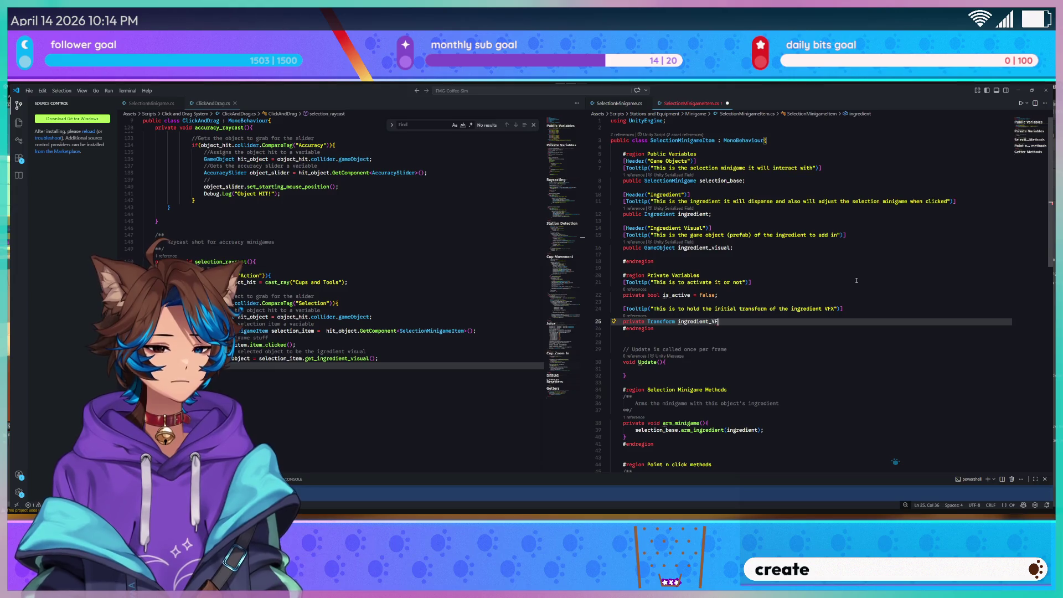
{"action": "type", "text": "X_t"}
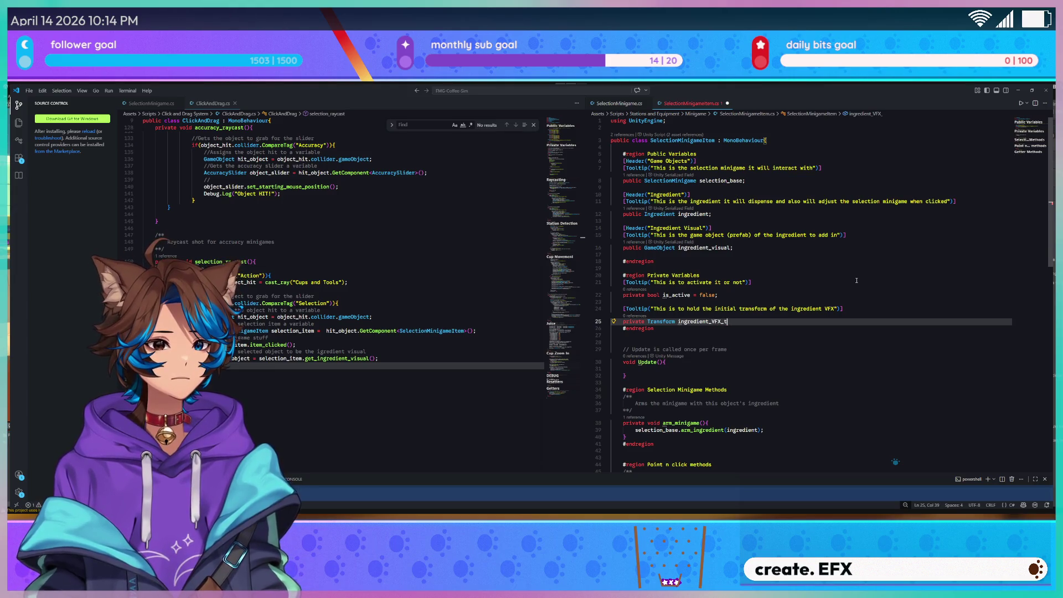
{"action": "type", "text": "ransform;"}
{"action": "key", "text": "ctrl+s"}
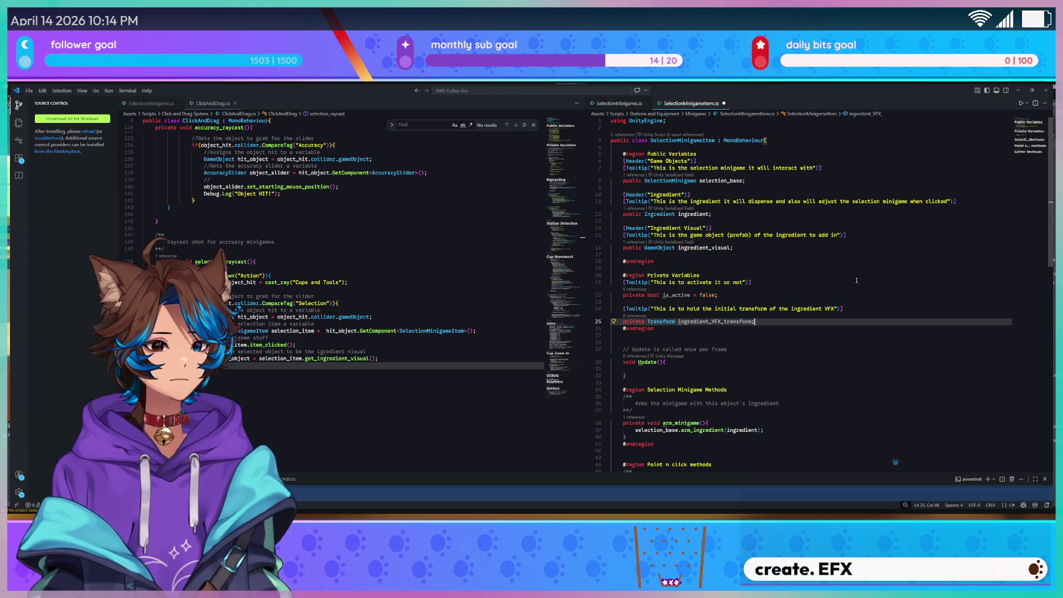
Add an empty void Start() method below the private variables region
{"action": "key", "text": "Down"}
{"action": "key", "text": "Down"}
{"action": "key", "text": "Down"}
{"action": "key", "text": "Down"}
{"action": "key", "text": "Down"}
{"action": "key", "text": "Down"}
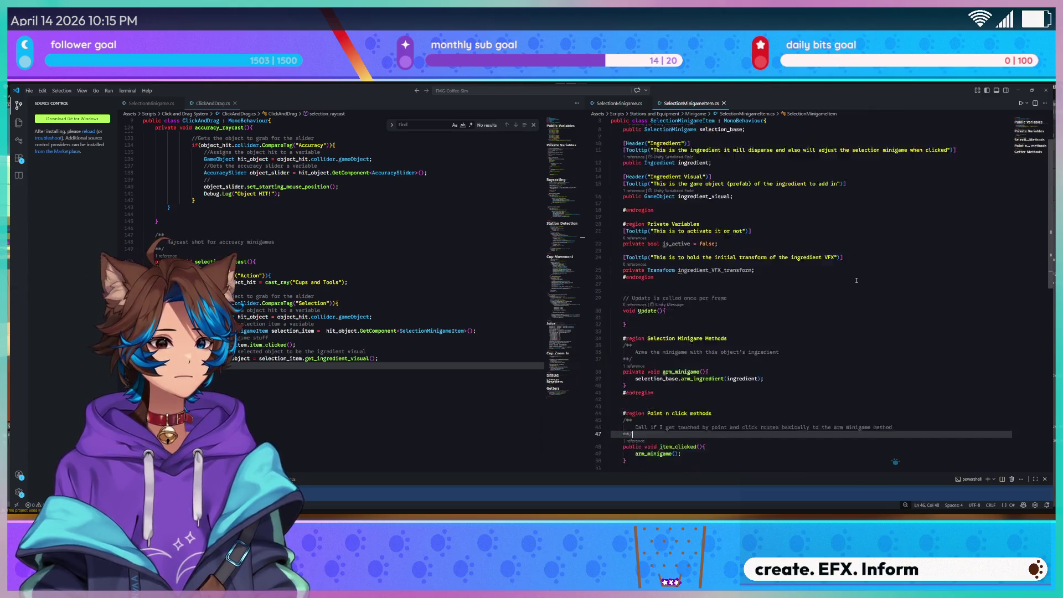
{"action": "key", "text": "End"}
{"action": "key", "text": "Up"}
{"action": "key", "text": "Up"}
{"action": "key", "text": "Up"}
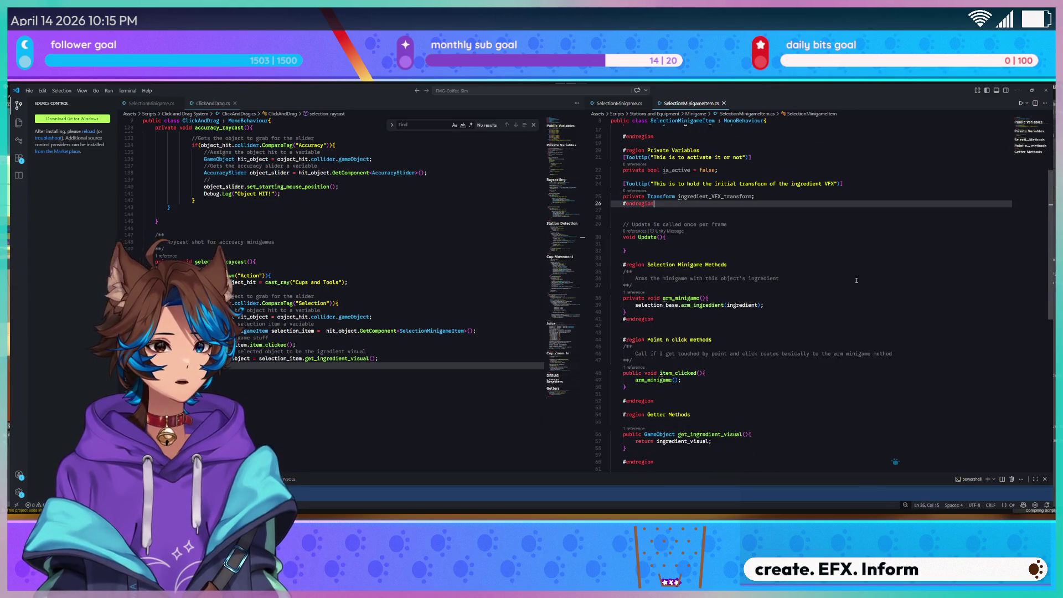
{"action": "key", "text": "Return"}
{"action": "key", "text": "Return"}
{"action": "key", "text": "Up"}
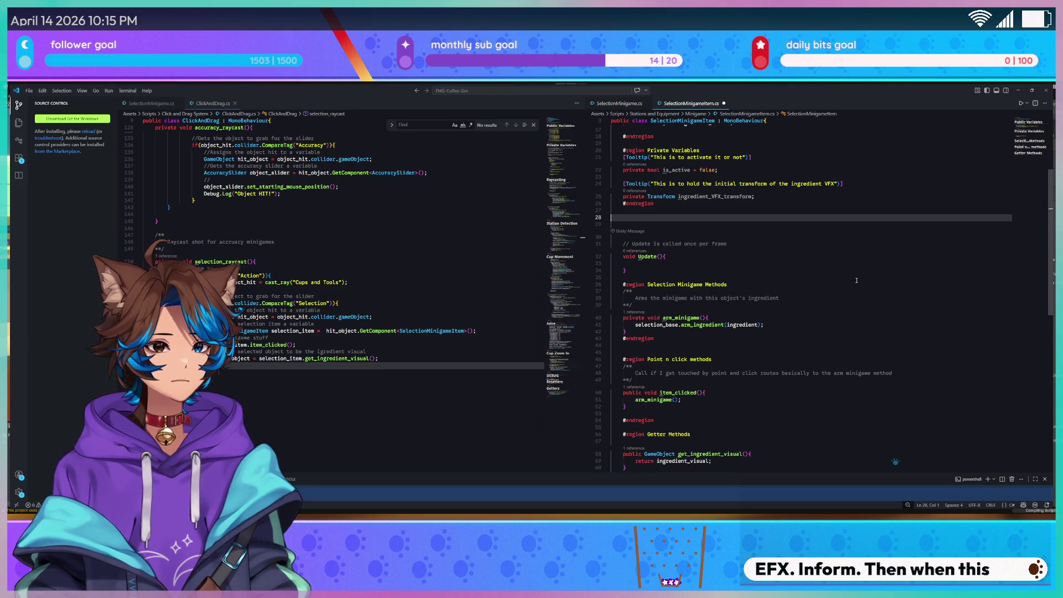
{"action": "type", "text": "void Start()"}
{"action": "key", "text": "Return"}
{"action": "type", "text": "{"}
{"action": "key", "text": "Return"}
{"action": "key", "text": "Up"}
{"action": "key", "text": "Up"}
{"action": "key", "text": "End"}
{"action": "key", "text": "Delete"}
{"action": "key", "text": "Delete"}
{"action": "key", "text": "Delete"}
{"action": "key", "text": "Down"}
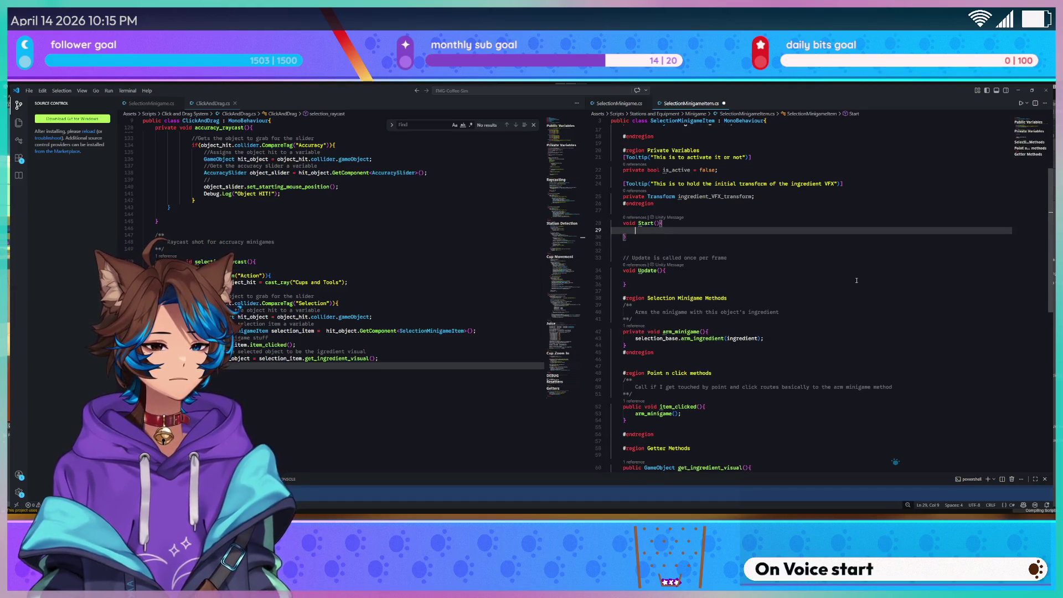
Erase the unfinished ingredient_VFX_transform assignment and delete the whole empty Start method
{"action": "type", "text": "ing"}
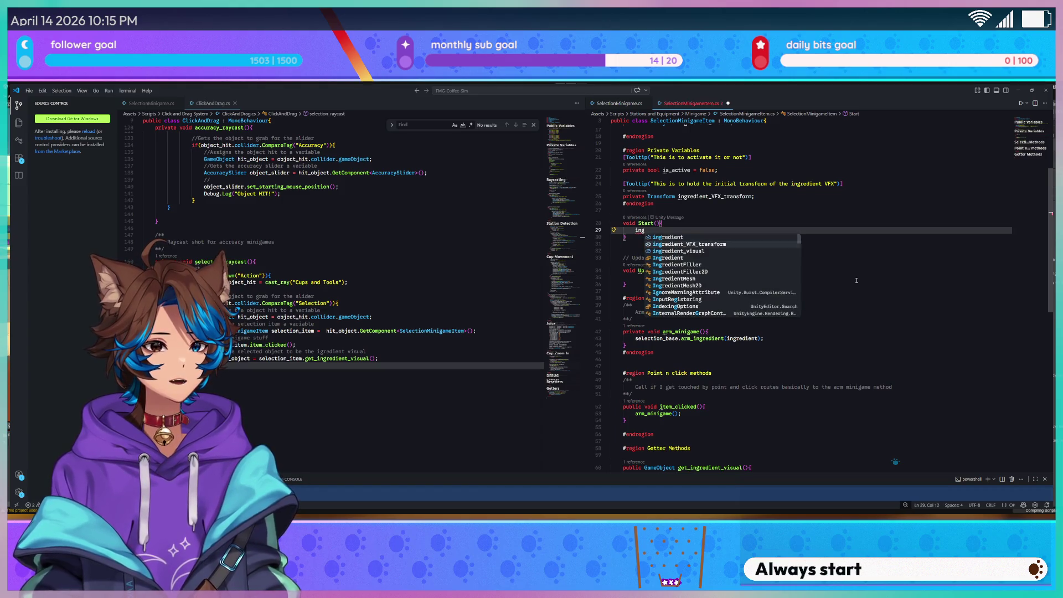
{"action": "key", "text": "Tab"}
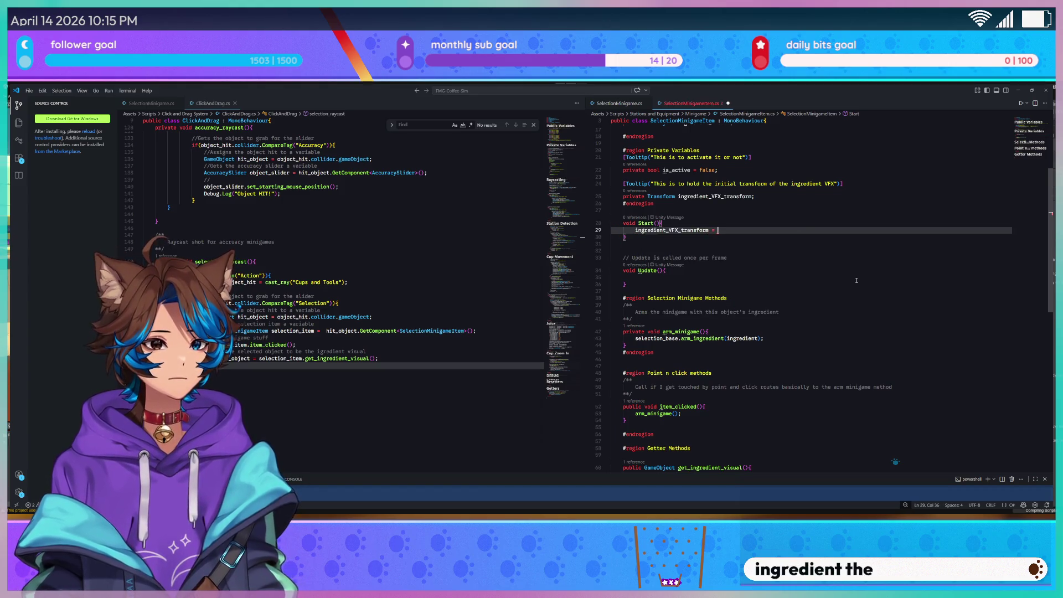
{"action": "scroll", "coordinate": [823, 274], "scroll_direction": "up", "scroll_amount": 4}
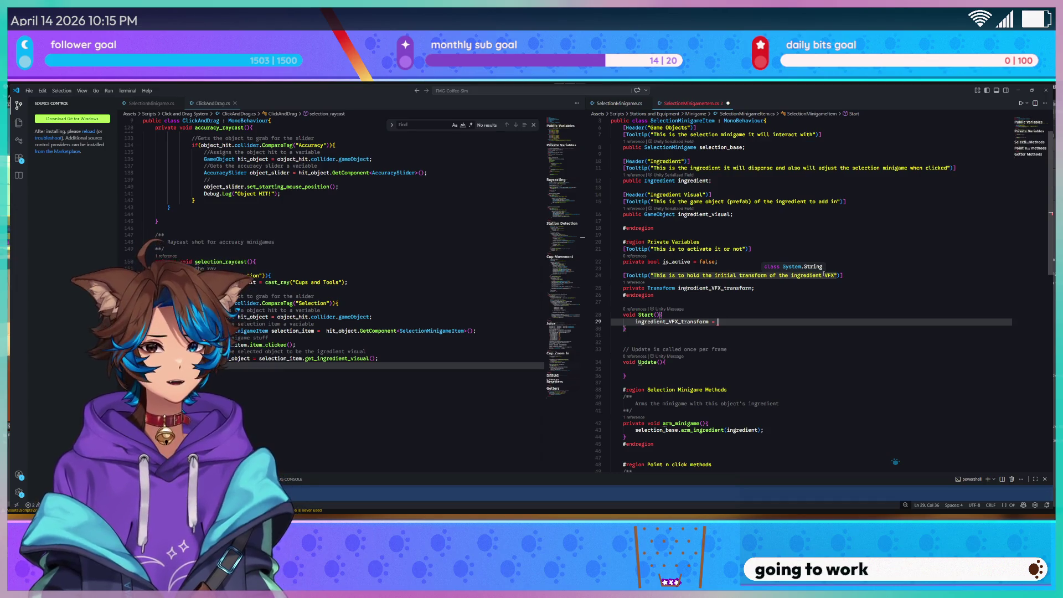
{"action": "key", "text": "BackSpace"}
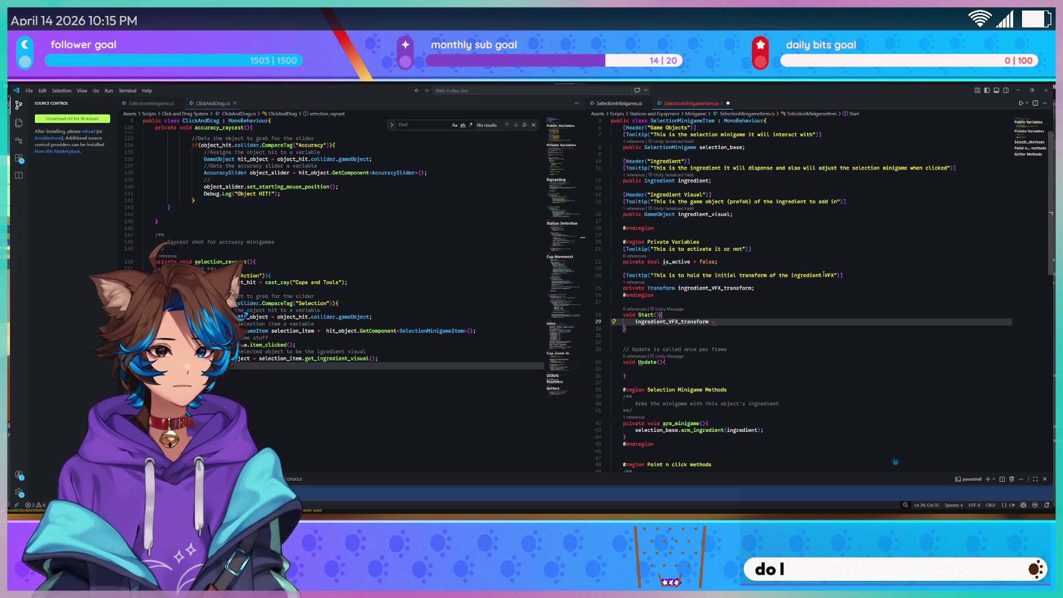
{"action": "key", "text": "BackSpace"}
{"action": "key", "text": "BackSpace"}
{"action": "key", "text": "BackSpace"}
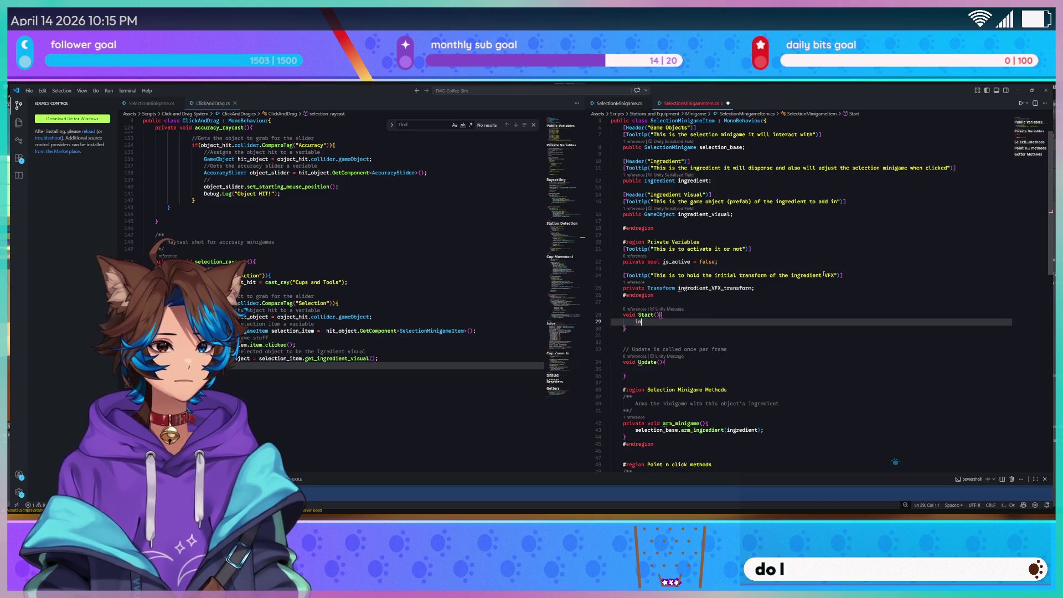
{"action": "key", "text": "BackSpace"}
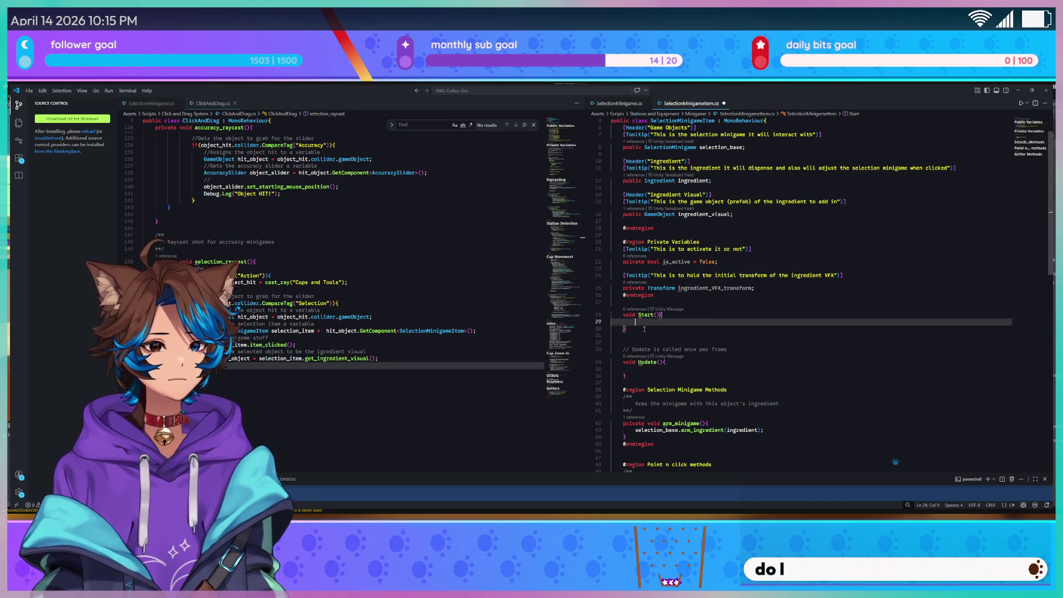
{"action": "key", "text": "ctrl+shift+k"}
{"action": "key", "text": "ctrl+shift+k"}
{"action": "key", "text": "Up"}
{"action": "key", "text": "ctrl+shift+k"}
{"action": "key", "text": "BackSpace"}
{"action": "key", "text": "BackSpace"}
{"action": "key", "text": "Delete"}
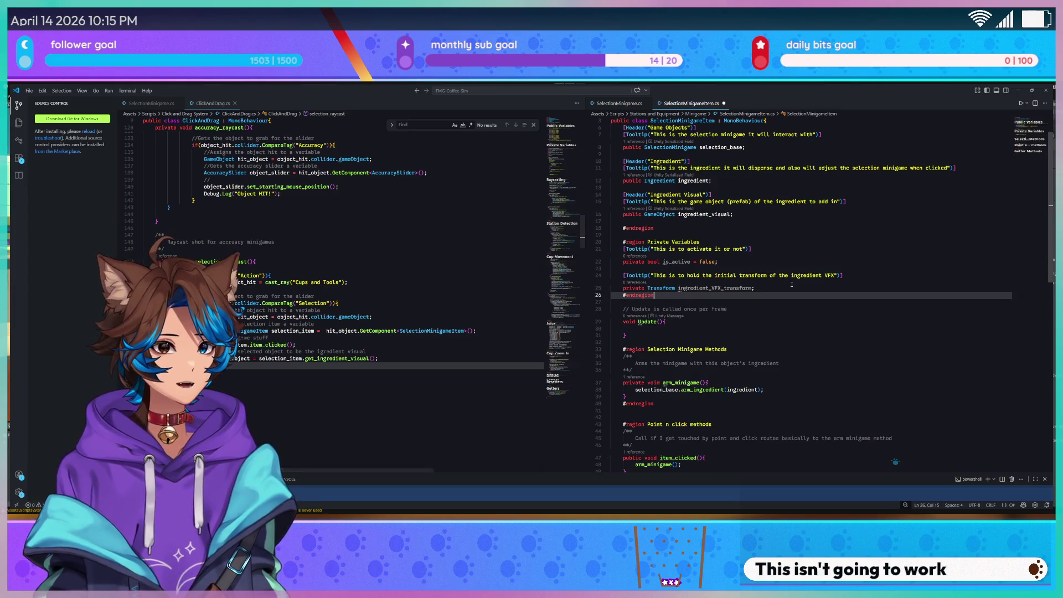
{"action": "key", "text": "Up"}
{"action": "key", "text": "Up"}
Move the VFX transform tooltip and field up under ingredient_visual and fix the tooltip indentation
{"action": "key", "text": "shift+Down"}
{"action": "key", "text": "shift+End"}
{"action": "key", "text": "BackSpace"}
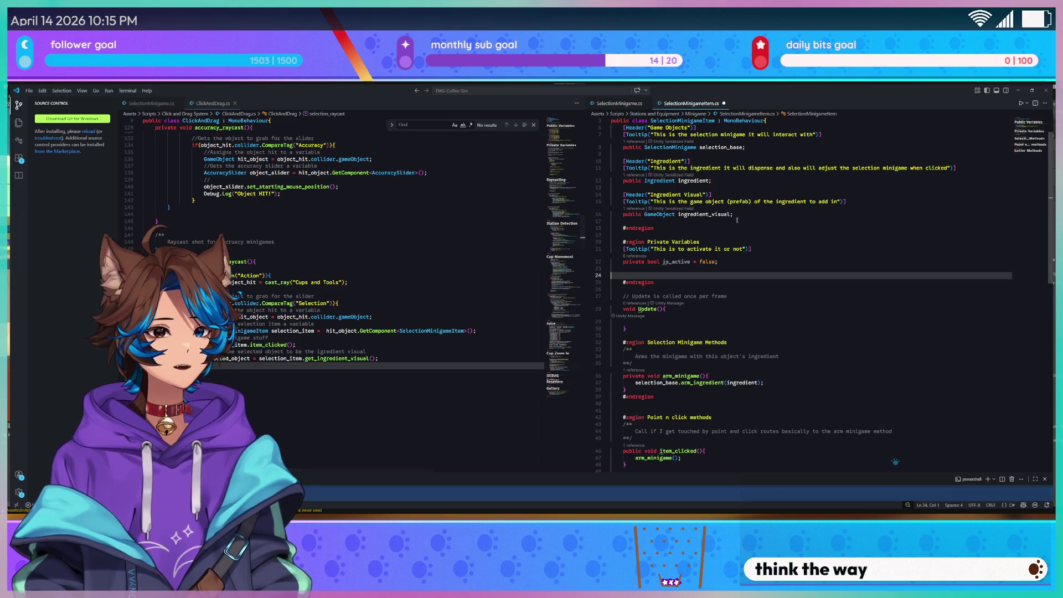
{"action": "left_click", "coordinate": [736, 220]}
{"action": "scroll", "coordinate": [747, 210], "scroll_direction": "up", "scroll_amount": 2}
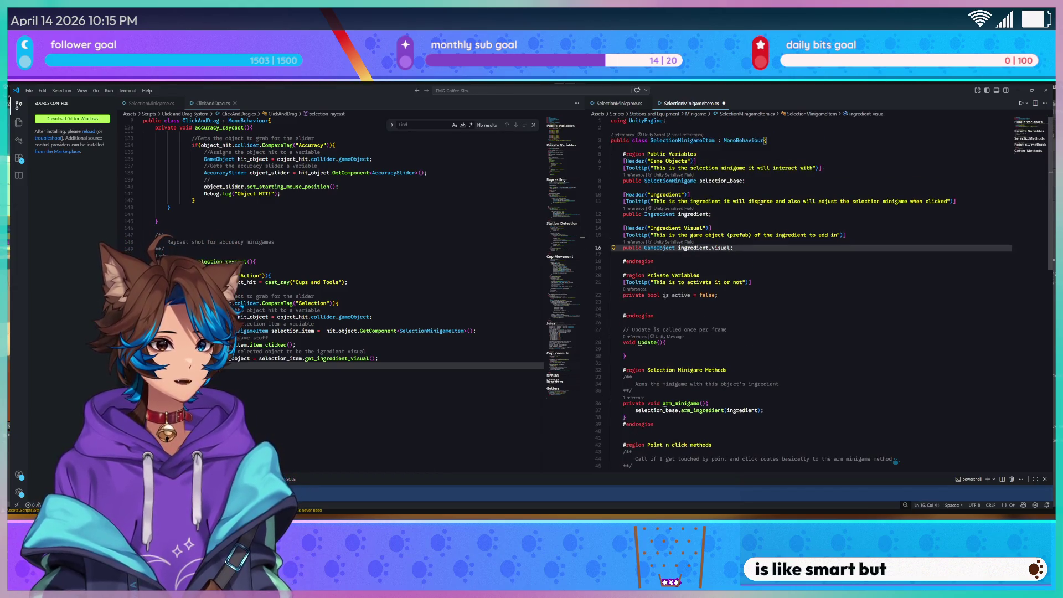
{"action": "key", "text": "Return"}
{"action": "type", "text": "[Tooltip(\"This is to hold the initial transform of the ingredient VFX\")]     private Transform ingredient_VFX_transform;"}
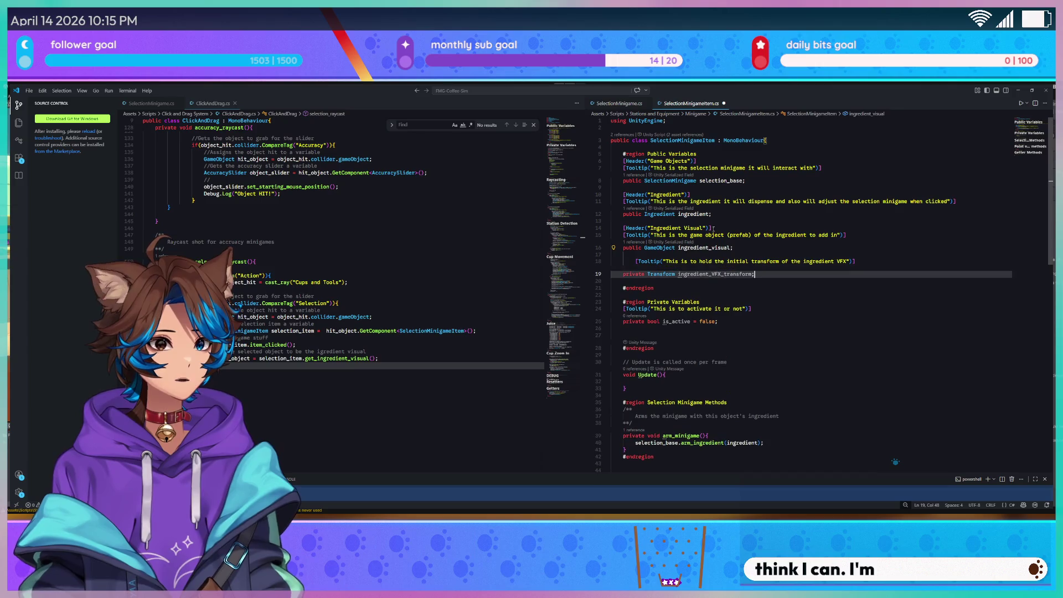
{"action": "left_click", "coordinate": [635, 260]}
{"action": "key", "text": "BackSpace"}
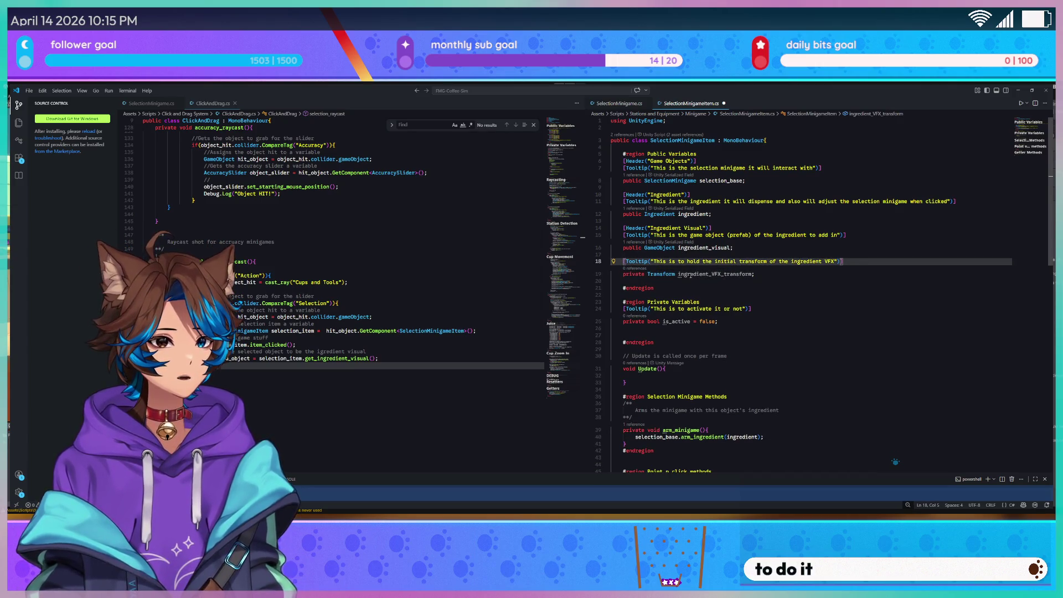
Change the ingredient_VFX_transform field's access from private to public
{"action": "double_click", "coordinate": [636, 274]}
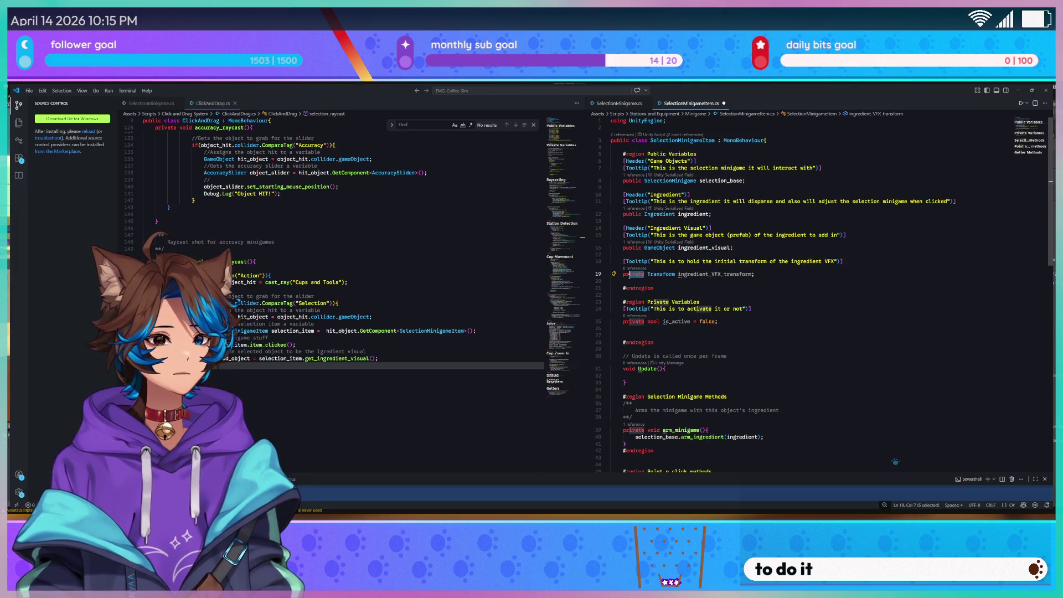
{"action": "type", "text": "ppu"}
{"action": "key", "text": "BackSpace"}
{"action": "key", "text": "BackSpace"}
{"action": "type", "text": "ublic"}
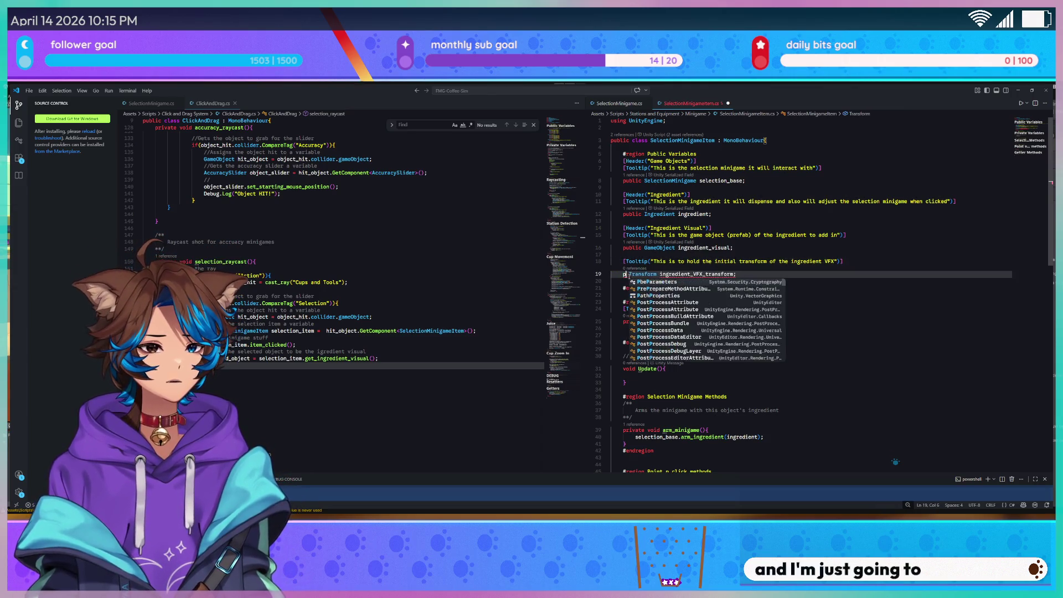
{"action": "key", "text": "Escape"}
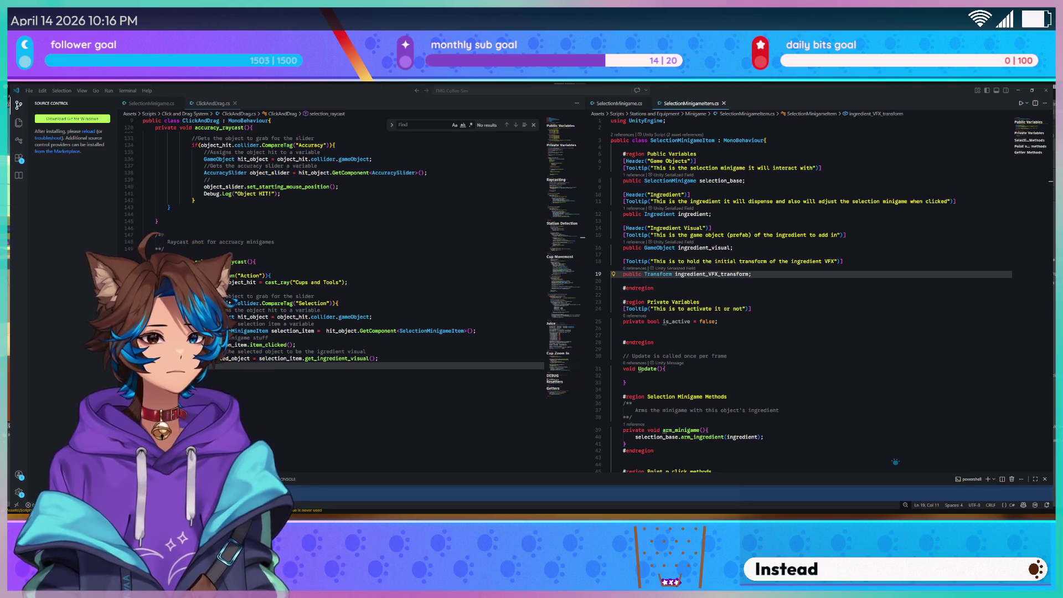
{"action": "key", "text": "alt+Tab"}
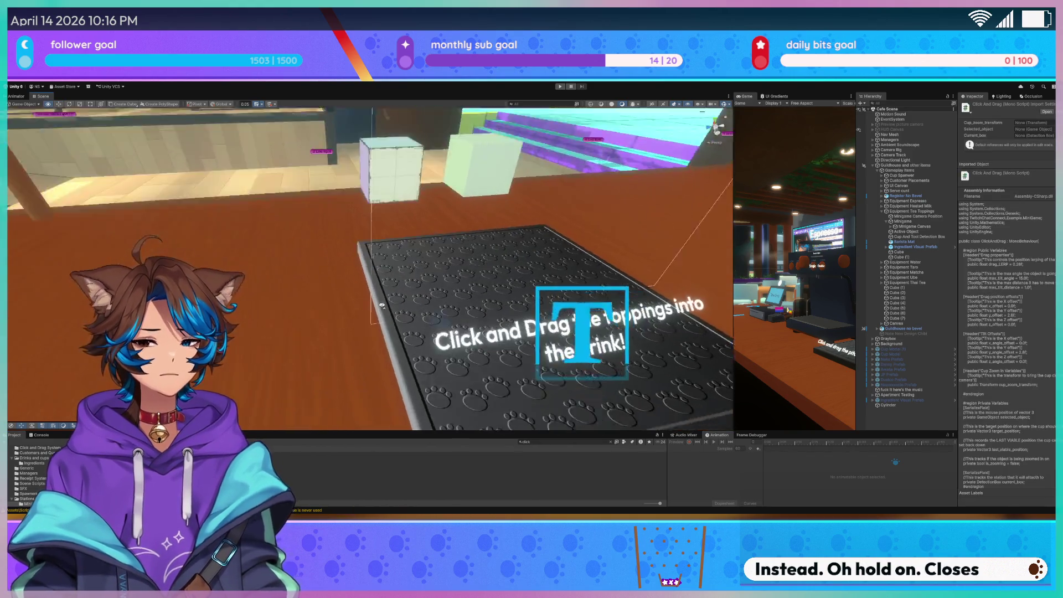
Browse Assets > 3D Models, look into Cups, then expand Equipment and select Tea
{"action": "left_click", "coordinate": [561, 441]}
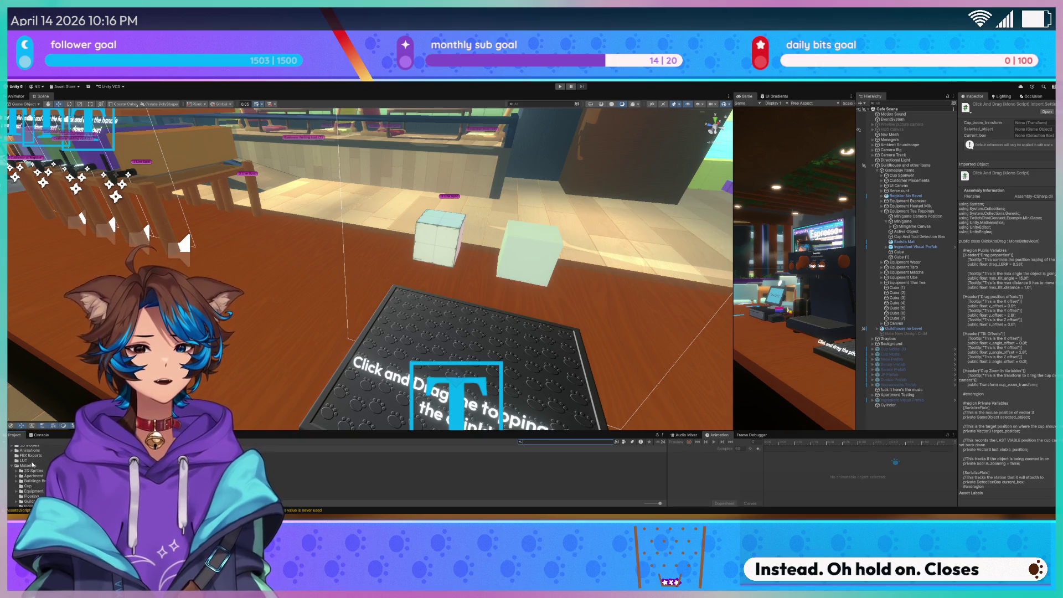
{"action": "left_click", "coordinate": [34, 464]}
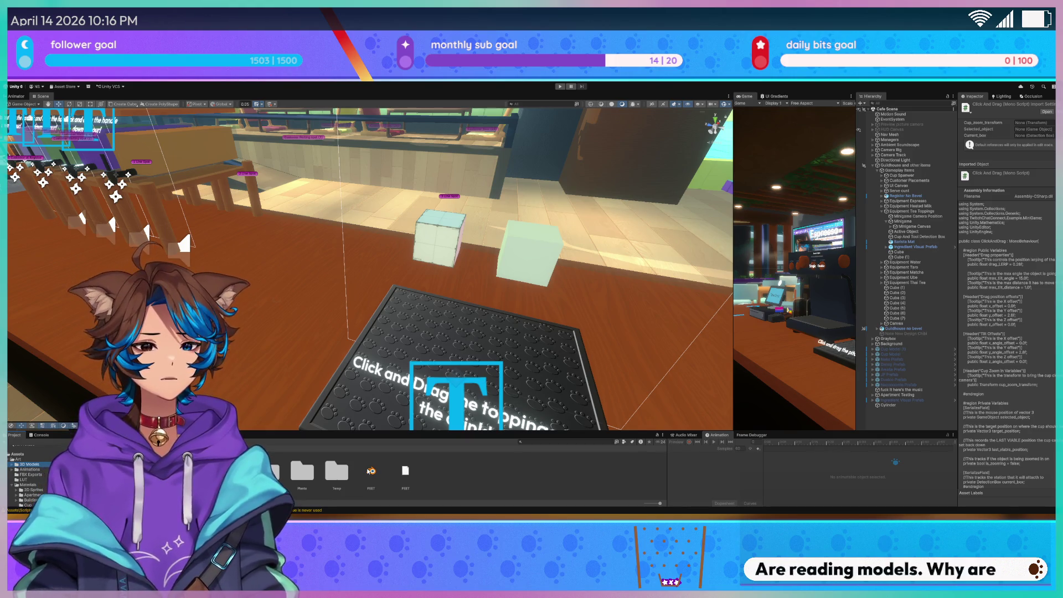
{"action": "left_click", "coordinate": [268, 470]}
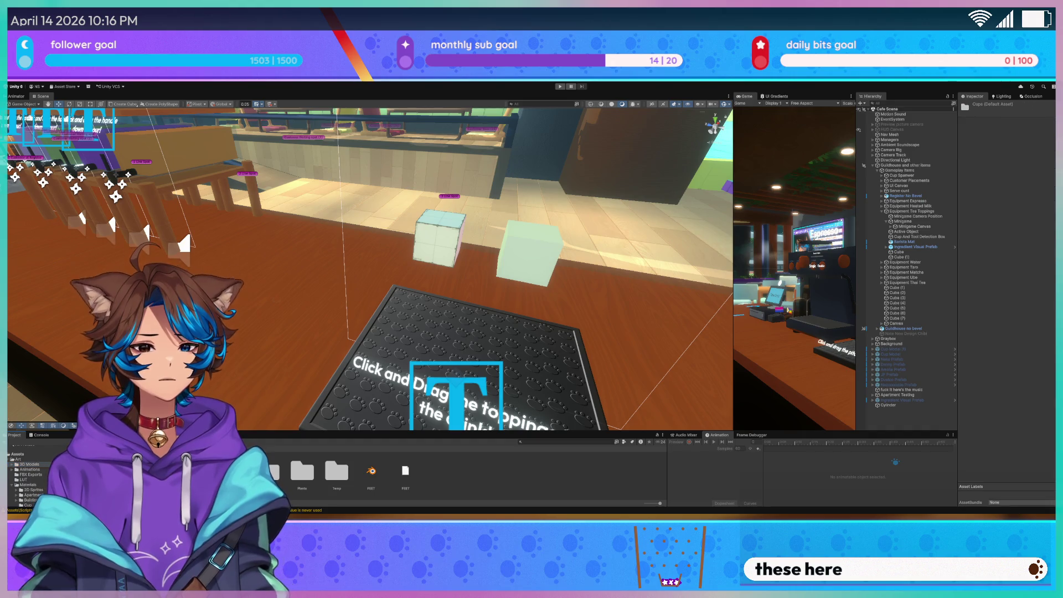
{"action": "double_click", "coordinate": [268, 471]}
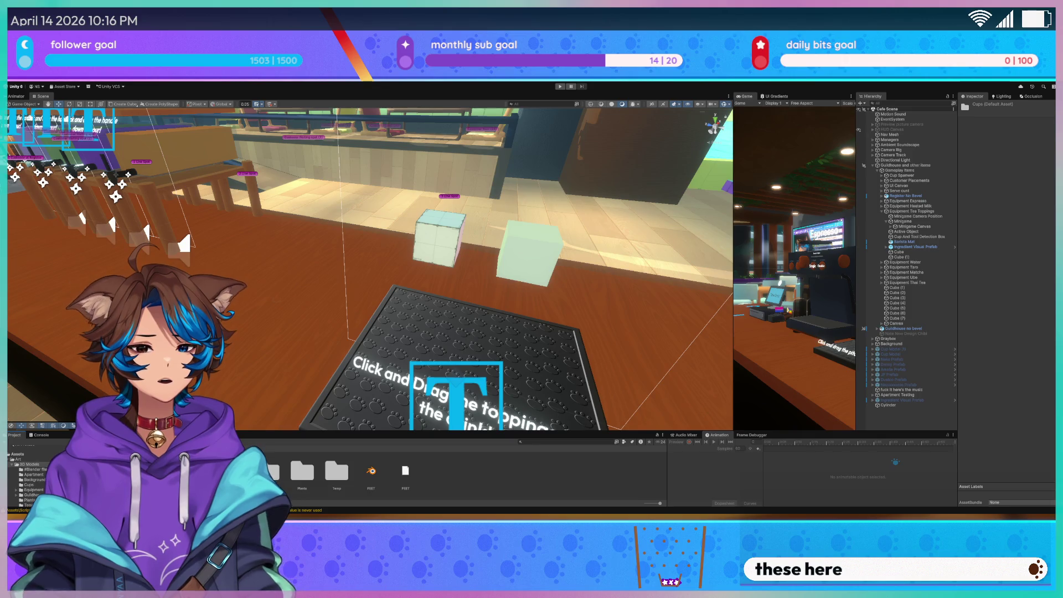
{"action": "left_click", "coordinate": [34, 490]}
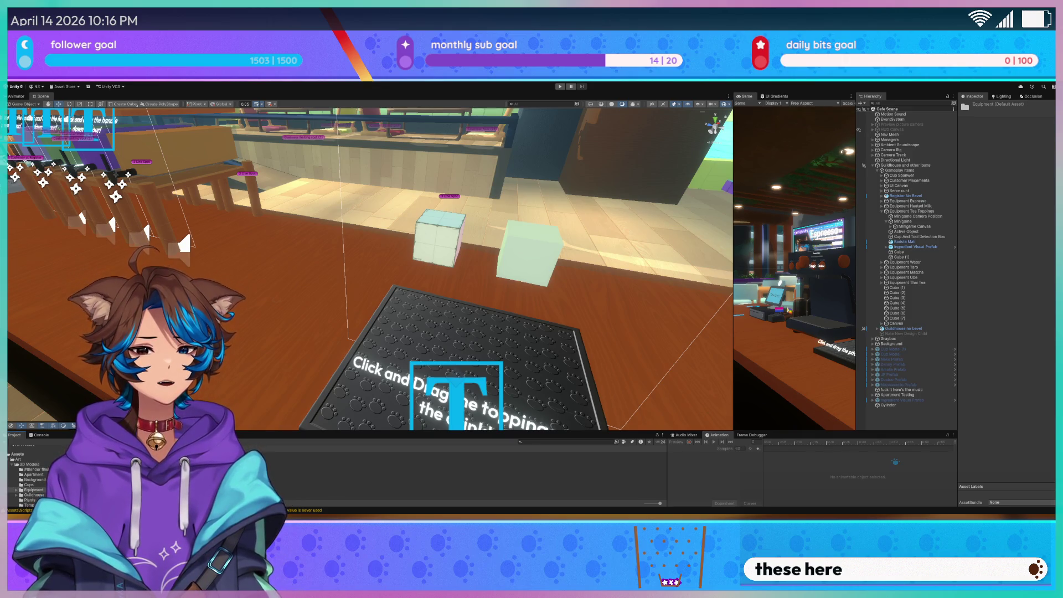
{"action": "left_click", "coordinate": [16, 489]}
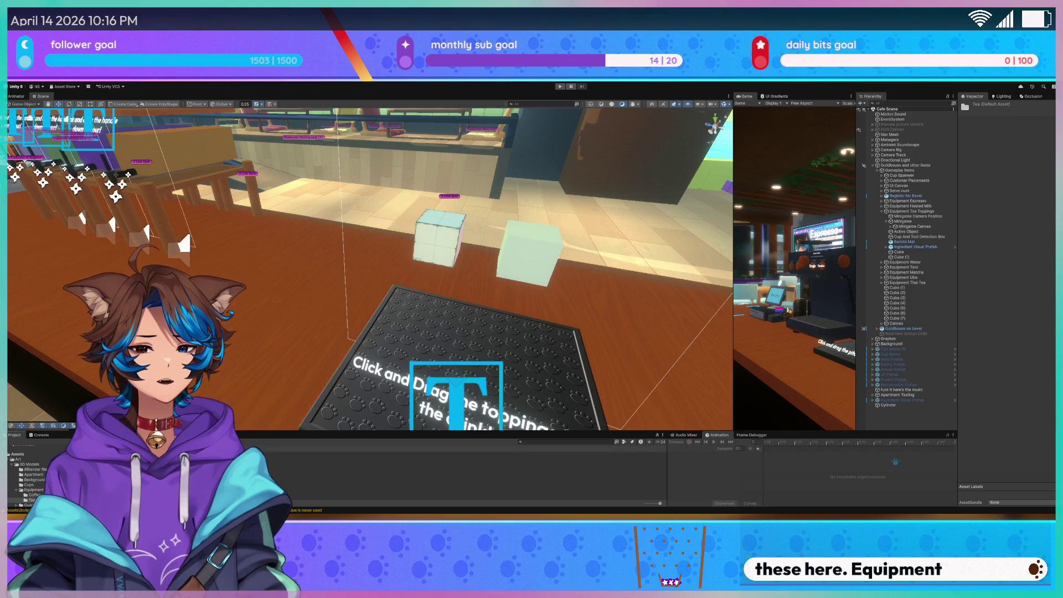
{"action": "left_click", "coordinate": [31, 500]}
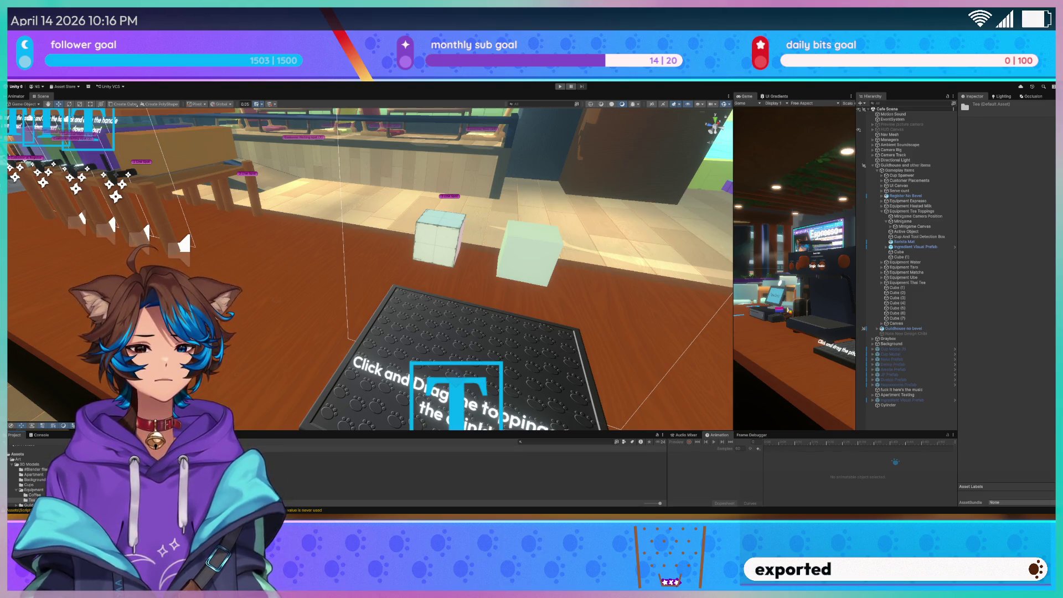
Show the Console with Ctrl+Shift+C to read the script warnings
{"action": "key", "text": "ctrl+shift+c"}
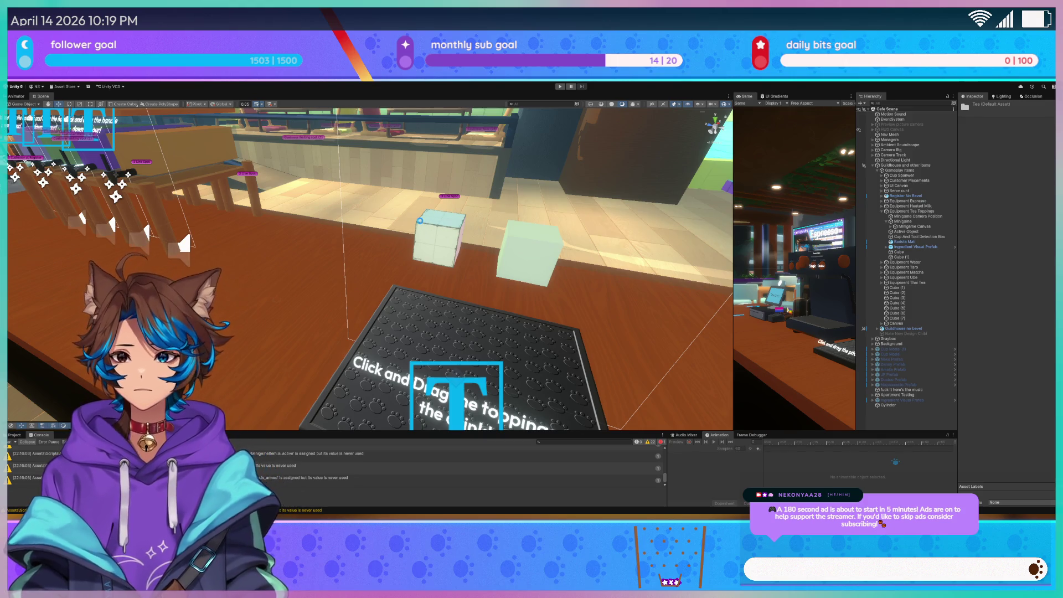
{"action": "mouse_move", "coordinate": [425, 239]}
{"action": "left_mouse_down"}
{"action": "mouse_move", "coordinate": [467, 296]}
{"action": "mouse_move", "coordinate": [492, 300]}
{"action": "mouse_move", "coordinate": [444, 260]}
{"action": "mouse_move", "coordinate": [463, 276]}
{"action": "mouse_move", "coordinate": [437, 279]}
{"action": "mouse_move", "coordinate": [501, 277]}
{"action": "mouse_move", "coordinate": [421, 270]}
{"action": "left_mouse_up"}
Place a Tea Topping Station model in the scene and delete its stray Cube.001 plane
{"action": "key", "text": "f"}
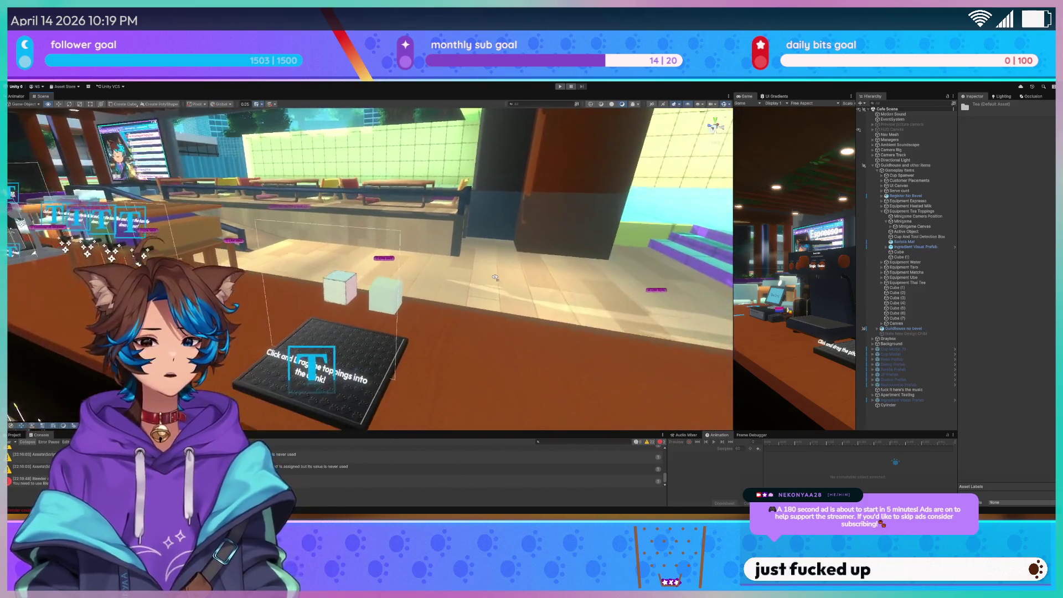
{"action": "left_click", "coordinate": [14, 435]}
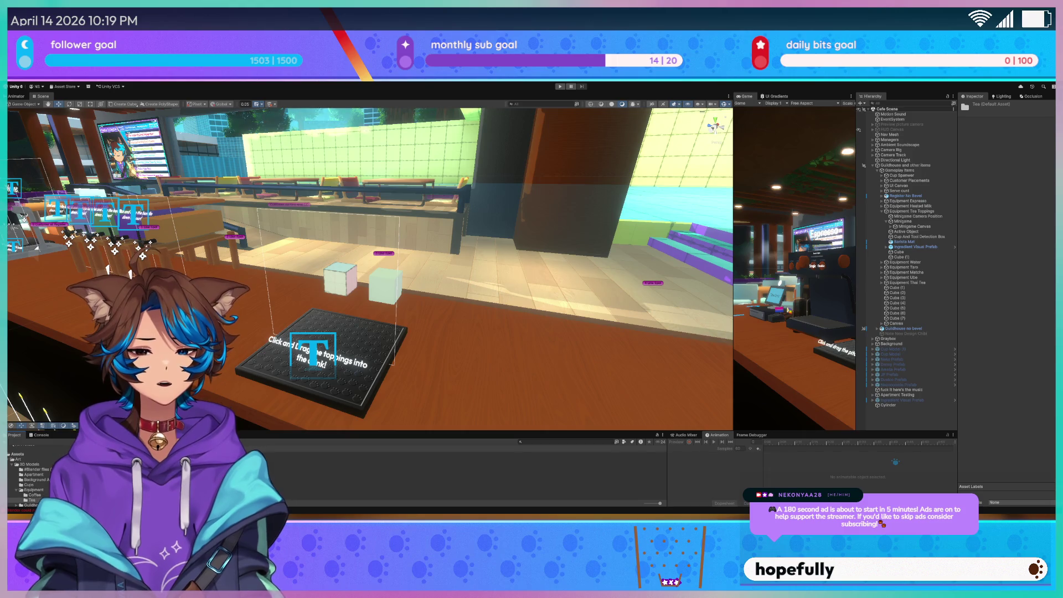
{"action": "mouse_move", "coordinate": [221, 471]}
{"action": "left_mouse_down"}
{"action": "mouse_move", "coordinate": [260, 403]}
{"action": "mouse_move", "coordinate": [373, 351]}
{"action": "mouse_move", "coordinate": [372, 335]}
{"action": "left_mouse_up"}
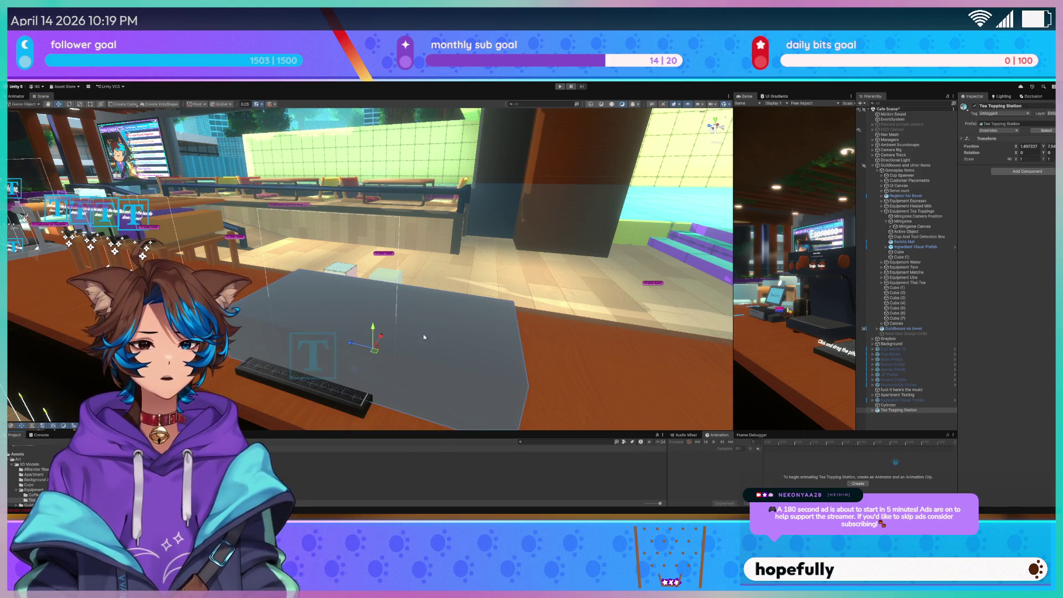
{"action": "left_click", "coordinate": [487, 317]}
{"action": "key", "text": "Delete"}
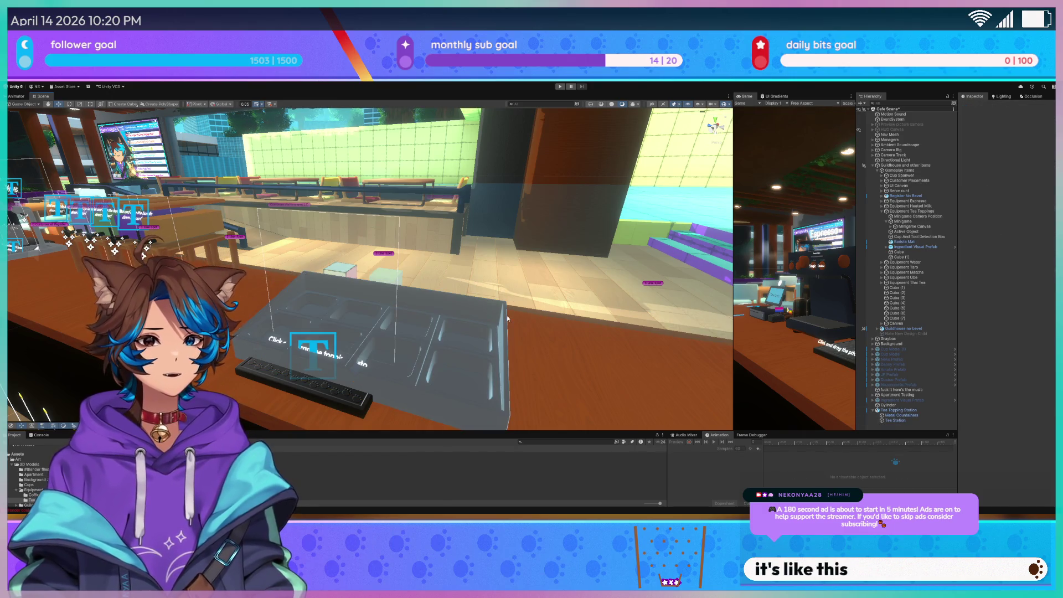
{"action": "left_click", "coordinate": [485, 316]}
{"action": "mouse_move", "coordinate": [485, 317]}
{"action": "left_mouse_down"}
{"action": "mouse_move", "coordinate": [361, 336]}
{"action": "mouse_move", "coordinate": [407, 251]}
{"action": "mouse_move", "coordinate": [475, 237]}
{"action": "mouse_move", "coordinate": [534, 244]}
{"action": "mouse_move", "coordinate": [537, 255]}
{"action": "mouse_move", "coordinate": [379, 244]}
{"action": "mouse_move", "coordinate": [453, 262]}
{"action": "left_mouse_up"}
{"action": "key", "text": "f"}
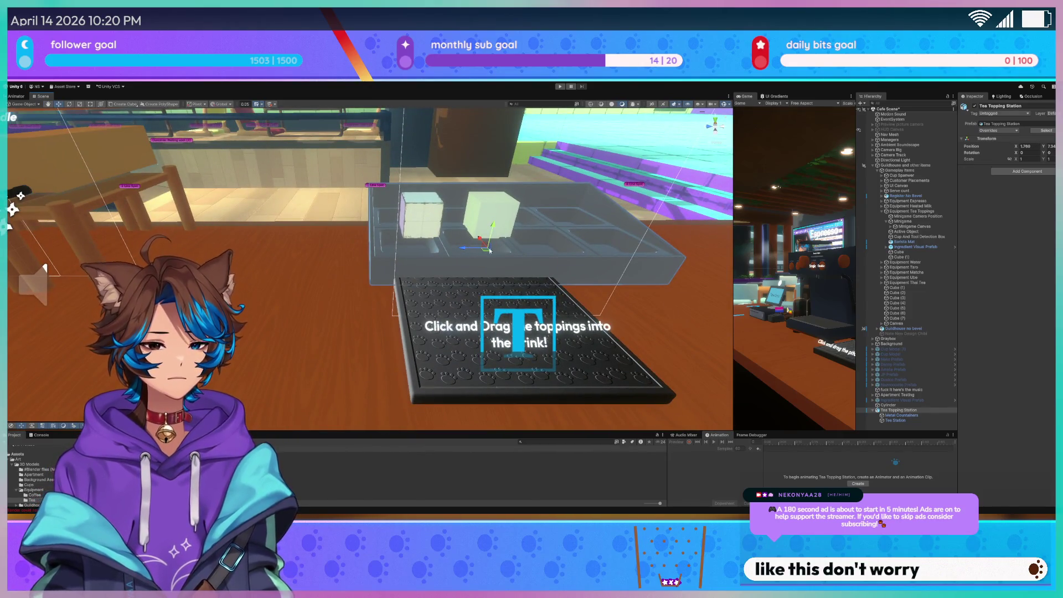
Parent Tea Topping Station under Equipment Tea Toppings and set its Position X to 0.3441
{"action": "left_click", "coordinate": [900, 410]}
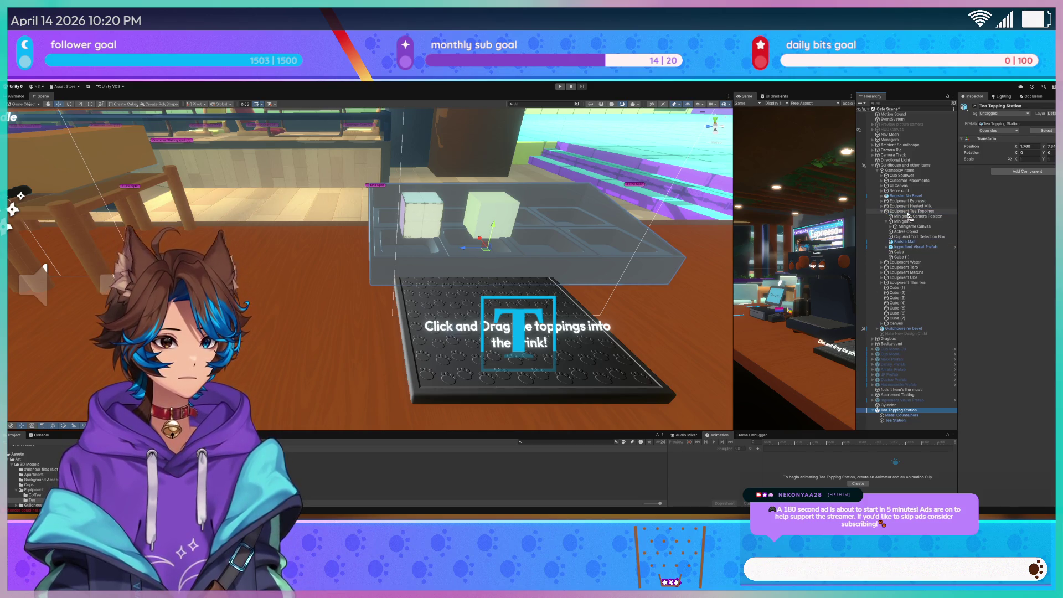
{"action": "left_click_drag", "start_coordinate": [907, 216], "coordinate": [908, 260]}
{"action": "left_click", "coordinate": [1026, 146]}
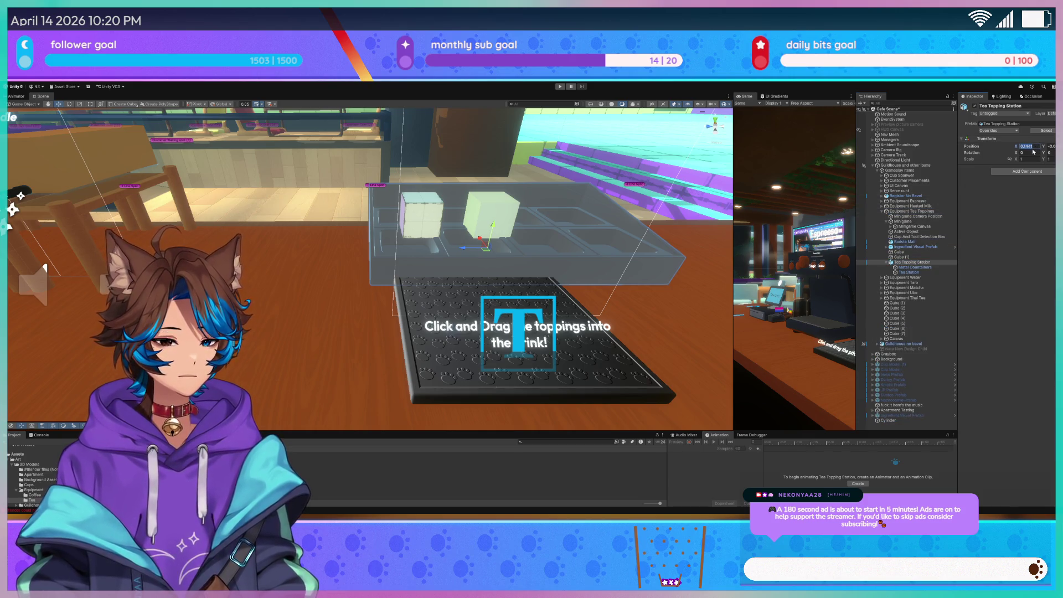
{"action": "type", "text": "0.3441"}
{"action": "key", "text": "Return"}
{"action": "mouse_move", "coordinate": [420, 260]}
{"action": "left_mouse_down"}
{"action": "mouse_move", "coordinate": [457, 272]}
{"action": "mouse_move", "coordinate": [369, 286]}
{"action": "mouse_move", "coordinate": [421, 332]}
{"action": "left_mouse_up"}
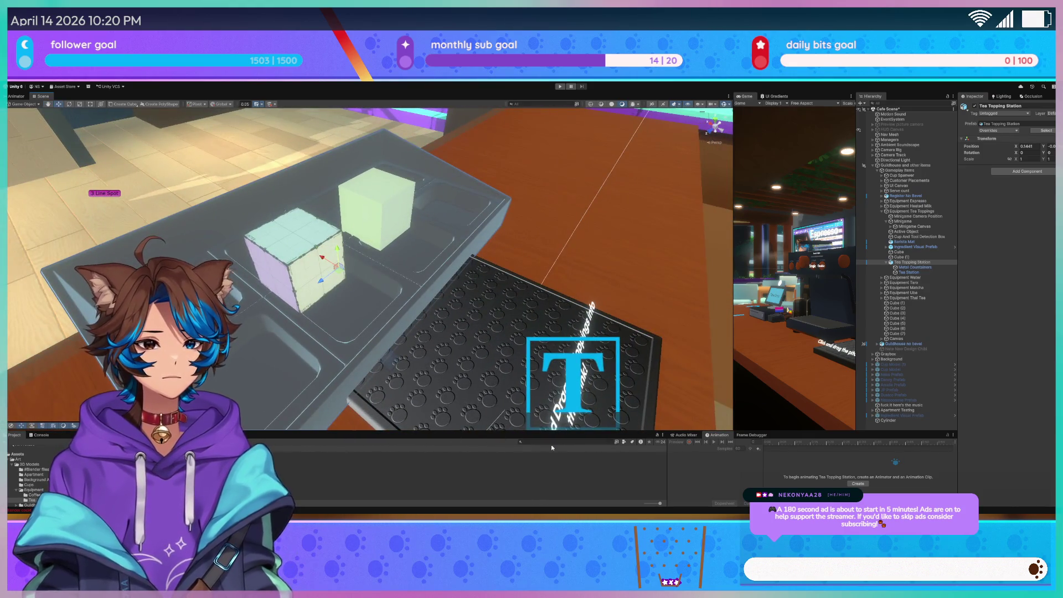
Search the project assets for 'Metal' and frame the view on the tray's cubes
{"action": "type", "text": "Metal"}
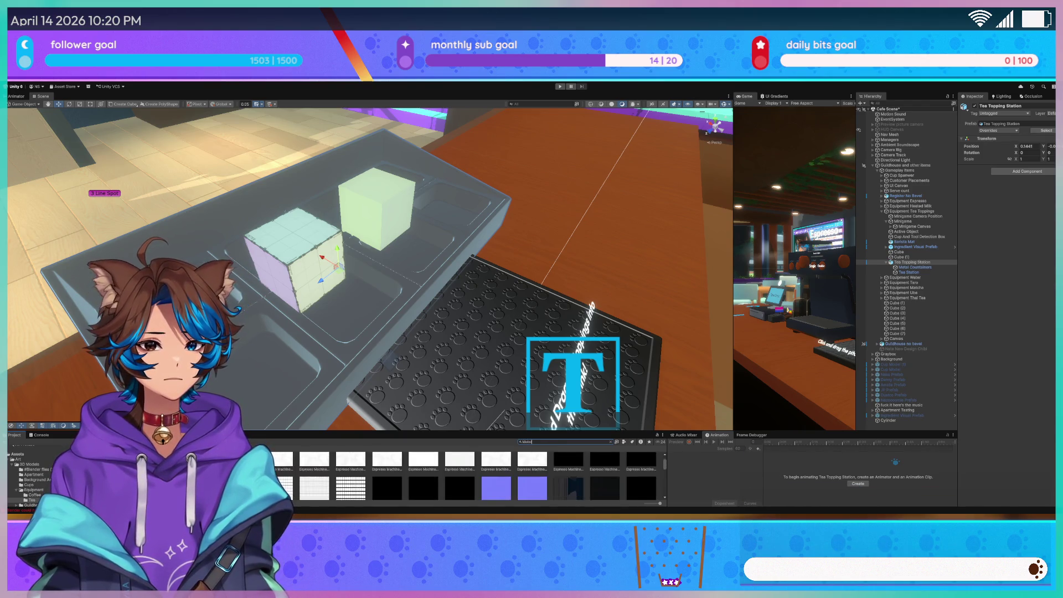
{"action": "key", "text": "Return"}
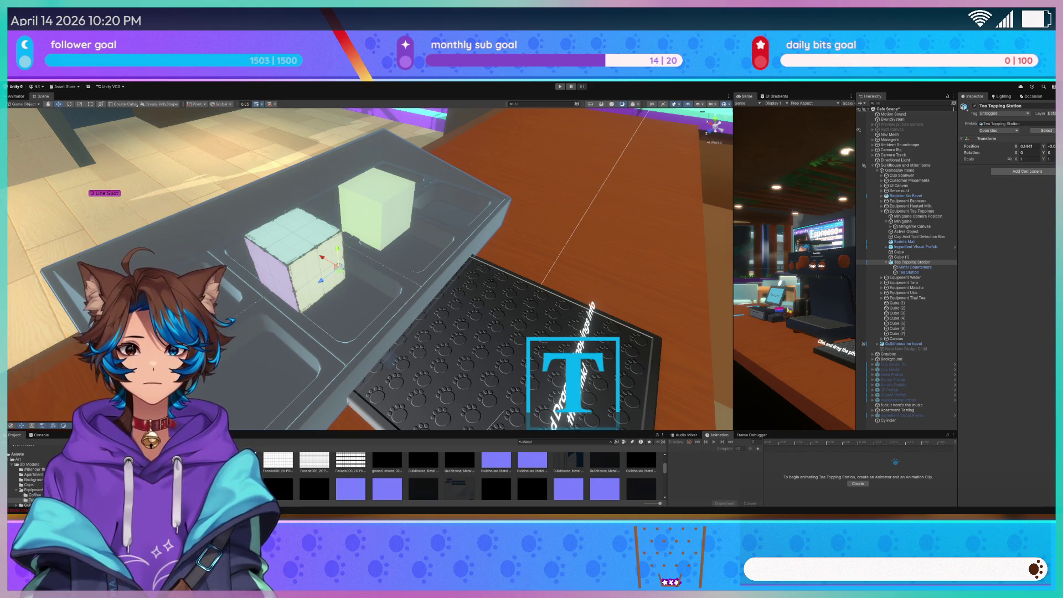
{"action": "left_click_drag", "start_coordinate": [388, 249], "coordinate": [410, 266]}
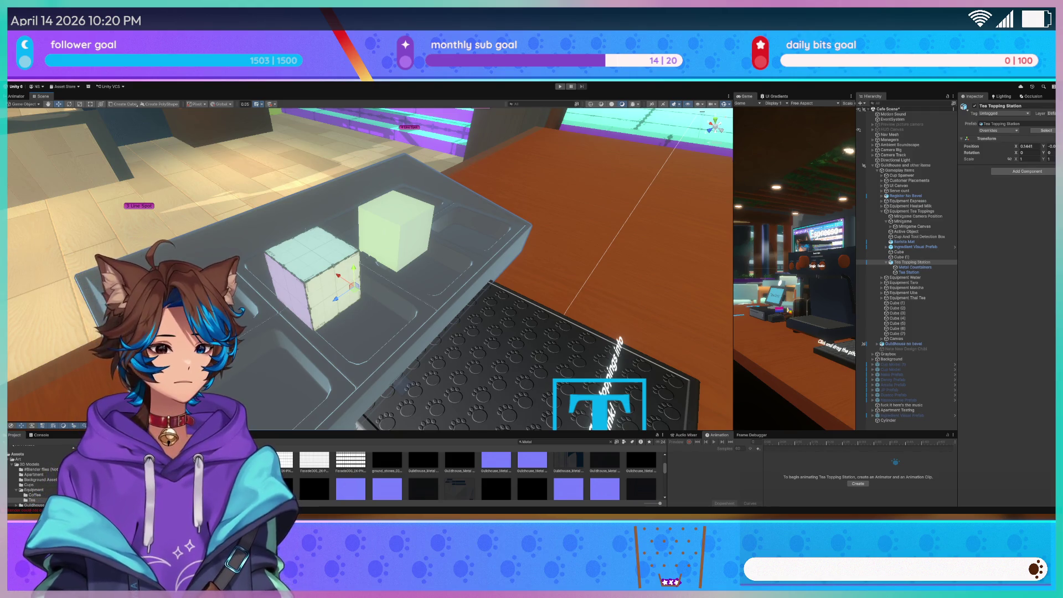
{"action": "key", "text": "f"}
{"action": "scroll", "coordinate": [514, 485], "scroll_direction": "down", "scroll_amount": 3}
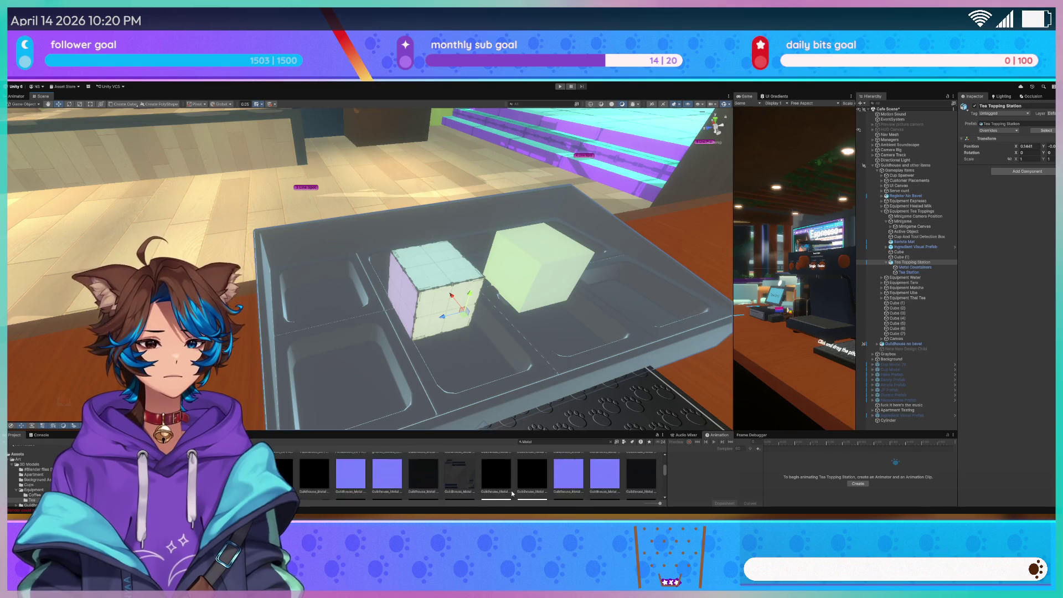
{"action": "scroll", "coordinate": [514, 485], "scroll_direction": "up", "scroll_amount": 3}
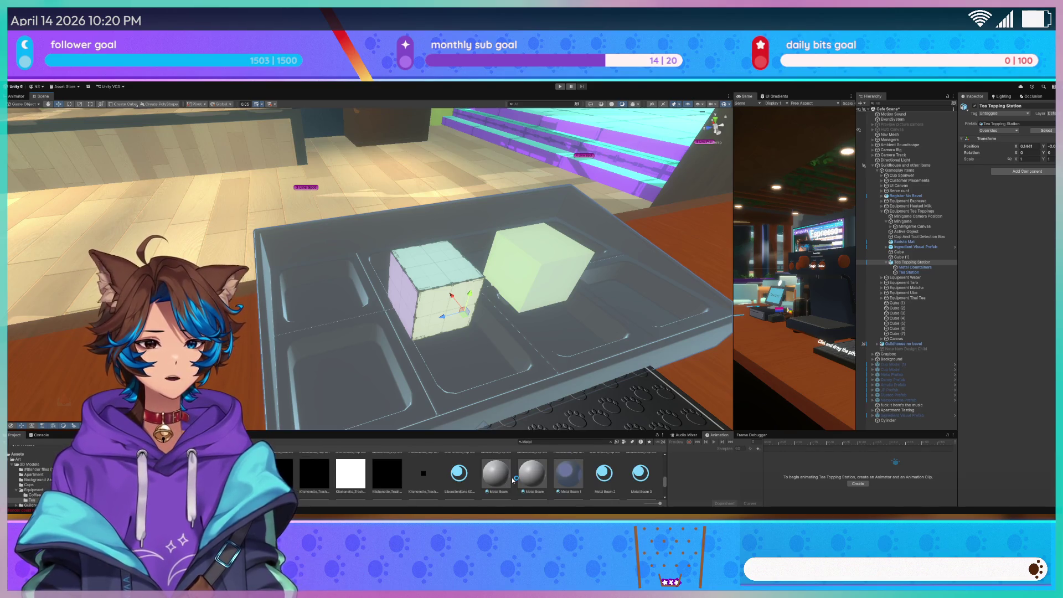
{"action": "key", "text": "f"}
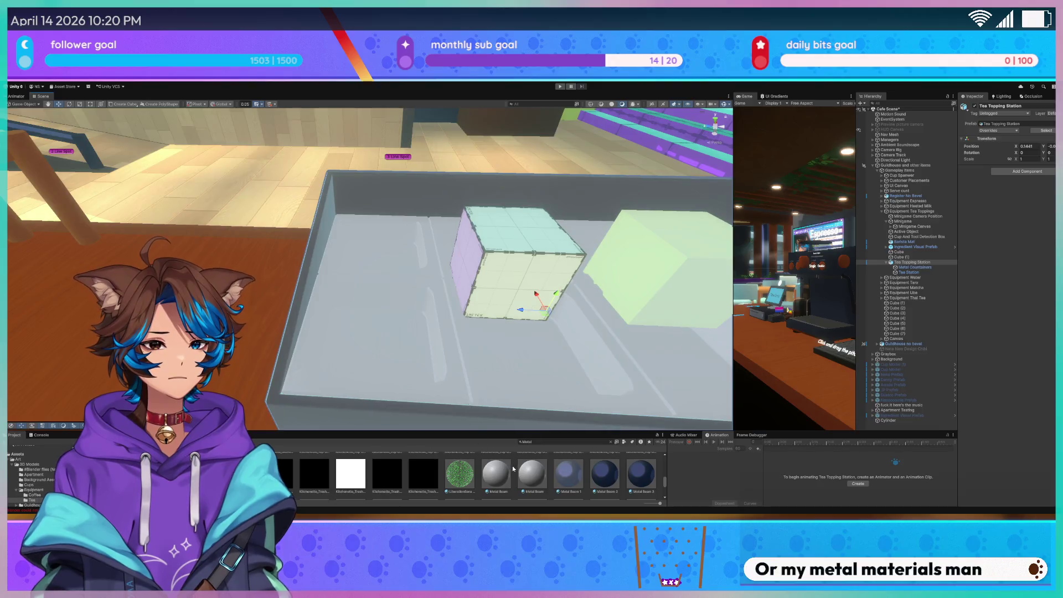
{"action": "scroll", "coordinate": [513, 468], "scroll_direction": "down", "scroll_amount": 1}
{"action": "scroll", "coordinate": [556, 471], "scroll_direction": "down", "scroll_amount": 1}
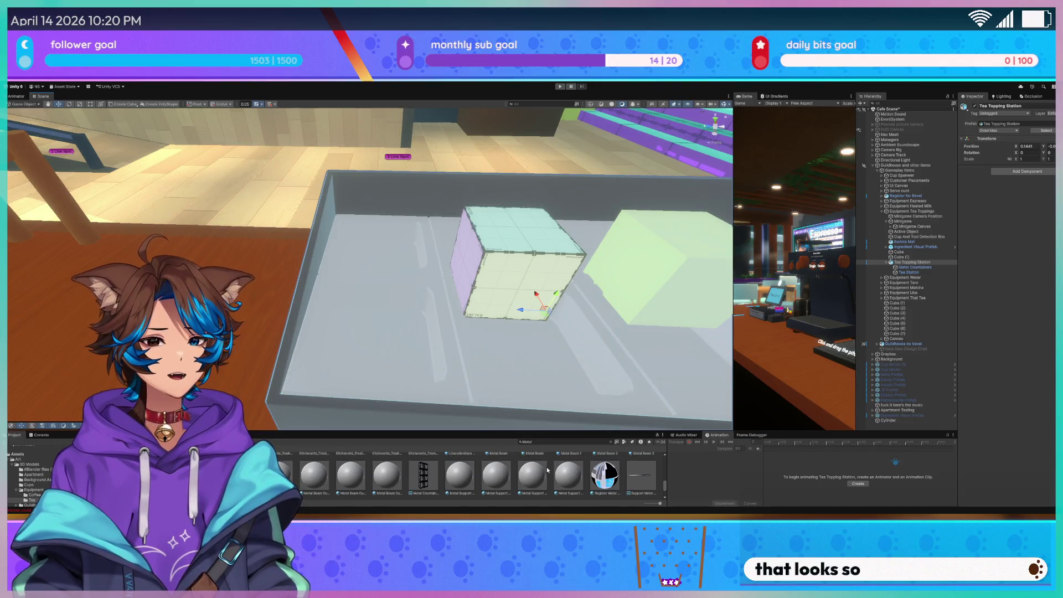
{"action": "mouse_move", "coordinate": [260, 288]}
{"action": "left_mouse_down"}
{"action": "mouse_move", "coordinate": [293, 298]}
{"action": "mouse_move", "coordinate": [385, 292]}
{"action": "mouse_move", "coordinate": [390, 310]}
{"action": "left_mouse_up"}
{"action": "scroll", "coordinate": [553, 469], "scroll_direction": "up", "scroll_amount": 1}
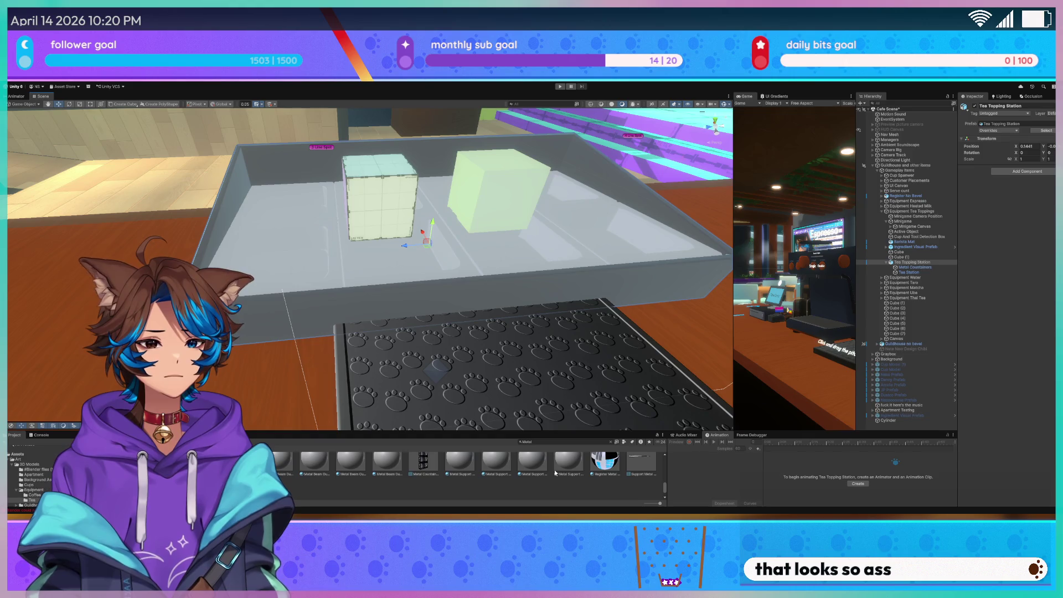
{"action": "scroll", "coordinate": [553, 470], "scroll_direction": "up", "scroll_amount": 1}
Try dark and grey metals on the tray, settling on the Metal Beam material
{"action": "left_click_drag", "start_coordinate": [387, 471], "coordinate": [271, 242]}
{"action": "mouse_move", "coordinate": [568, 471]}
{"action": "left_mouse_down"}
{"action": "mouse_move", "coordinate": [349, 255]}
{"action": "mouse_move", "coordinate": [427, 230]}
{"action": "mouse_move", "coordinate": [287, 256]}
{"action": "mouse_move", "coordinate": [458, 367]}
{"action": "mouse_move", "coordinate": [587, 502]}
{"action": "left_mouse_up"}
{"action": "mouse_move", "coordinate": [531, 471]}
{"action": "left_mouse_down"}
{"action": "mouse_move", "coordinate": [421, 249]}
{"action": "mouse_move", "coordinate": [404, 296]}
{"action": "mouse_move", "coordinate": [426, 238]}
{"action": "left_mouse_up"}
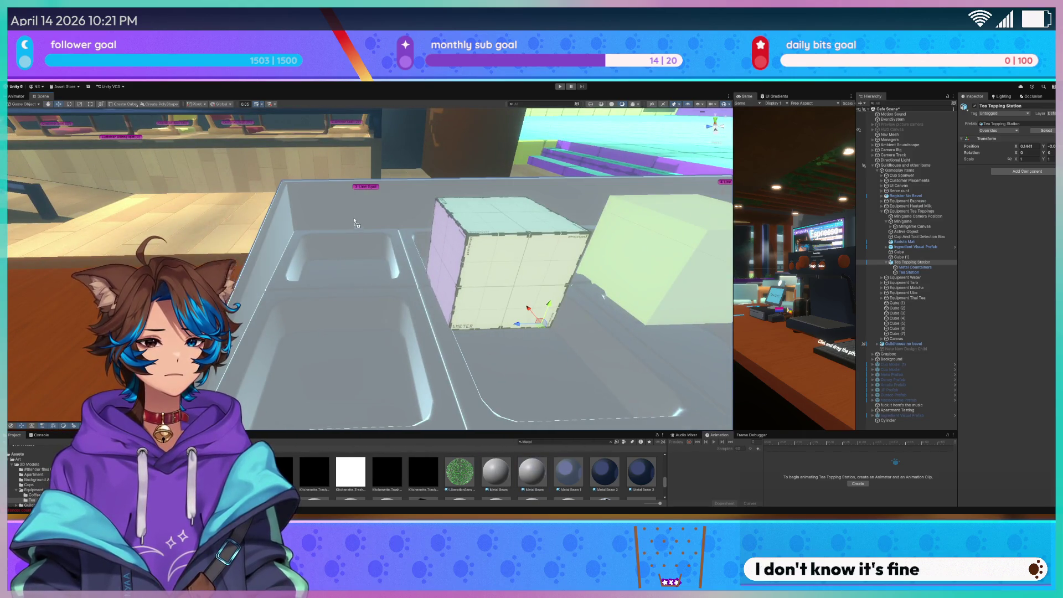
{"action": "left_click_drag", "start_coordinate": [288, 321], "coordinate": [309, 306]}
Select and frame the Tea Station, then apply the Metal Beam 3 material to it
{"action": "left_click", "coordinate": [309, 305]}
{"action": "key", "text": "f"}
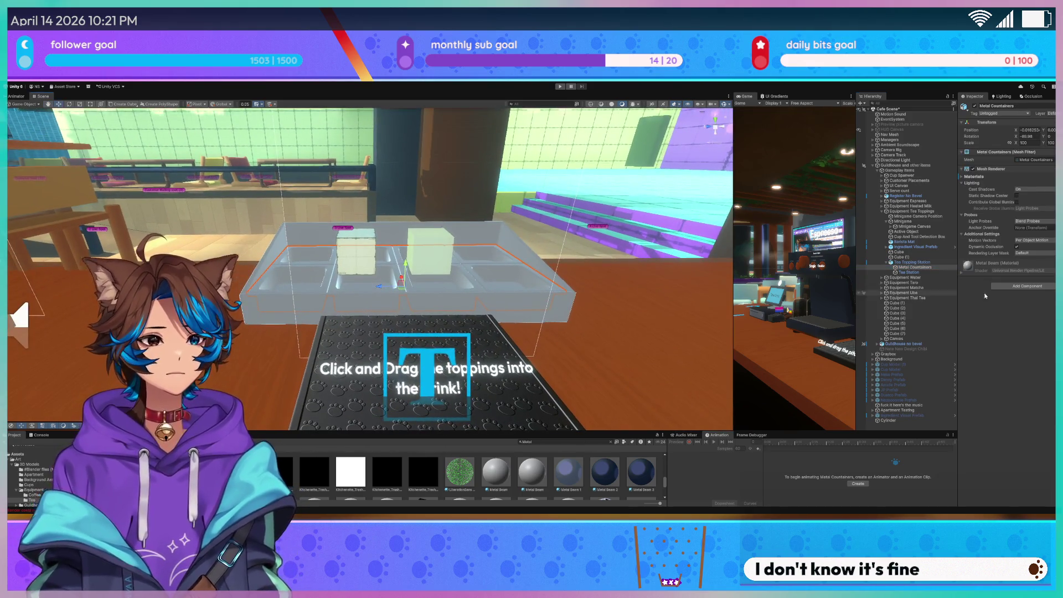
{"action": "left_click", "coordinate": [908, 272]}
{"action": "key", "text": "f"}
{"action": "mouse_move", "coordinate": [552, 294]}
{"action": "left_mouse_down"}
{"action": "mouse_move", "coordinate": [463, 267]}
{"action": "mouse_move", "coordinate": [563, 327]}
{"action": "left_mouse_up"}
{"action": "mouse_move", "coordinate": [653, 471]}
{"action": "left_mouse_down"}
{"action": "mouse_move", "coordinate": [609, 336]}
{"action": "mouse_move", "coordinate": [334, 370]}
{"action": "mouse_move", "coordinate": [408, 368]}
{"action": "mouse_move", "coordinate": [511, 425]}
{"action": "left_mouse_up"}
Try the Register Metal material on the station and frame the tea station bins
{"action": "scroll", "coordinate": [610, 341], "scroll_direction": "up", "scroll_amount": 2}
{"action": "scroll", "coordinate": [553, 470], "scroll_direction": "down", "scroll_amount": 1}
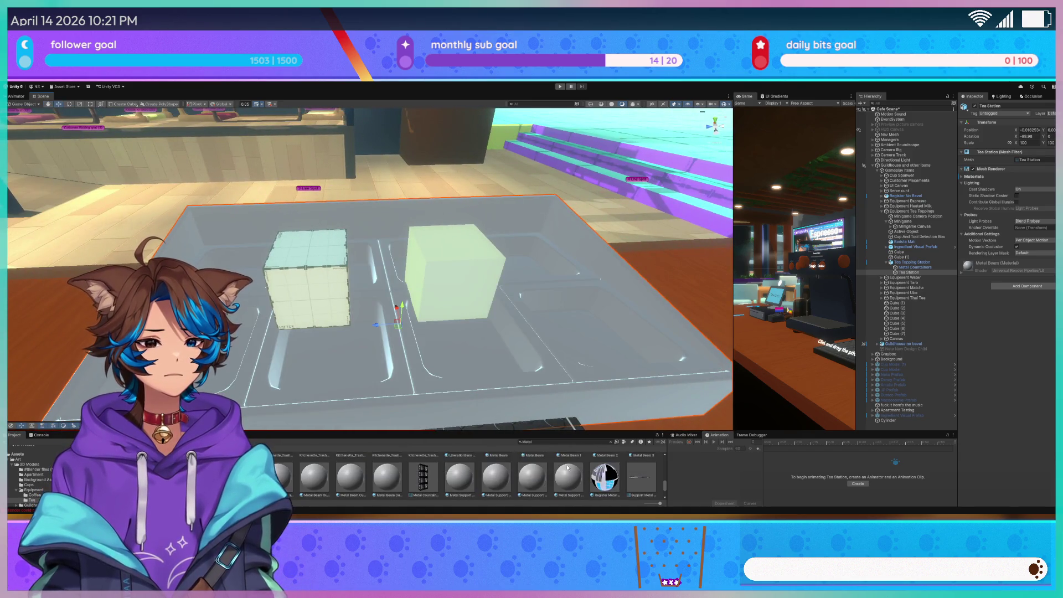
{"action": "scroll", "coordinate": [553, 470], "scroll_direction": "down", "scroll_amount": 1}
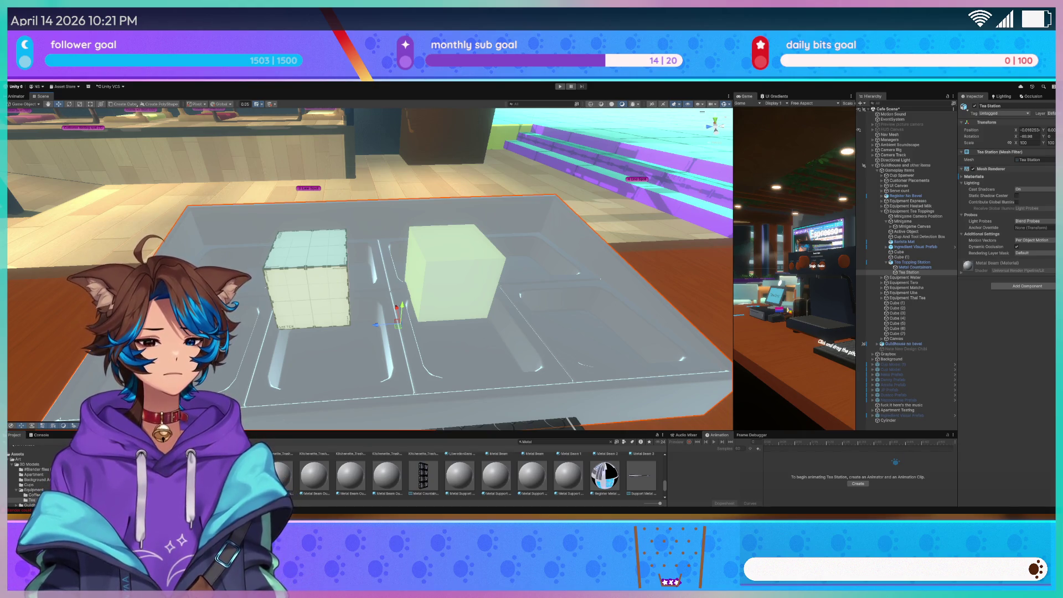
{"action": "scroll", "coordinate": [431, 474], "scroll_direction": "down", "scroll_amount": 1}
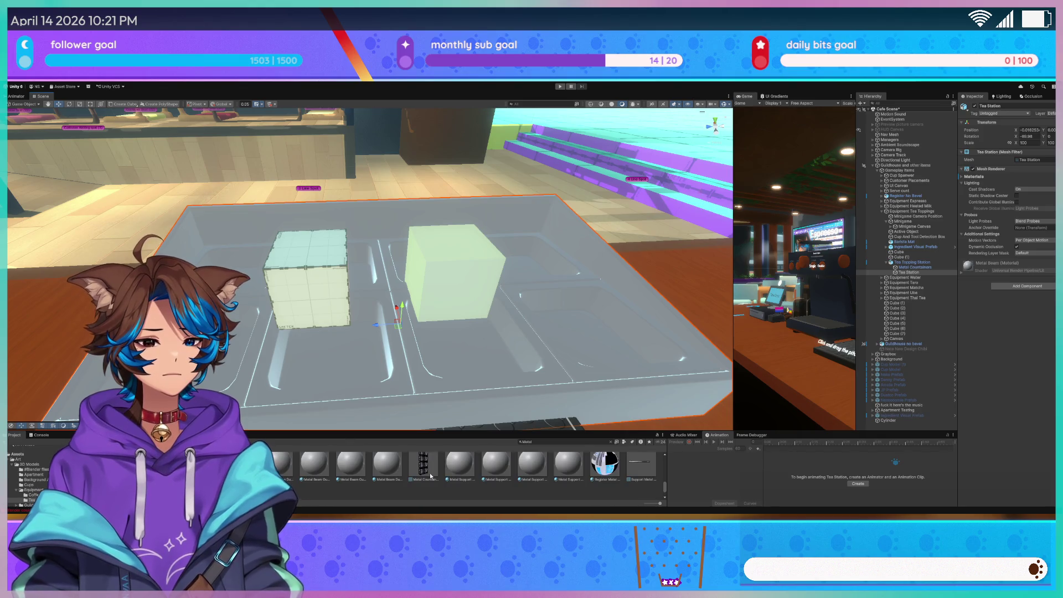
{"action": "scroll", "coordinate": [438, 471], "scroll_direction": "up", "scroll_amount": 1}
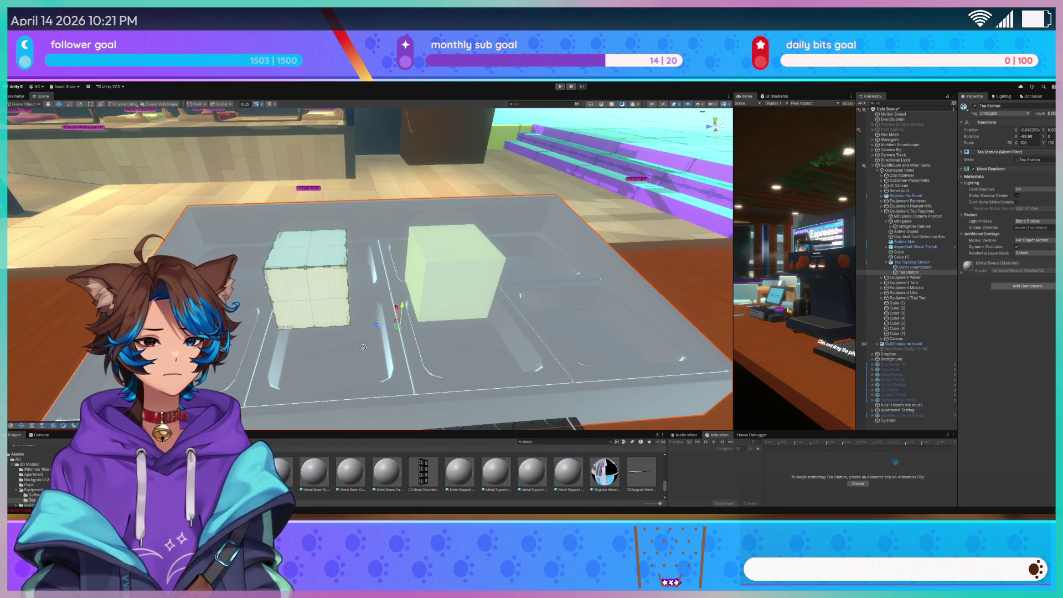
{"action": "scroll", "coordinate": [392, 379], "scroll_direction": "up", "scroll_amount": 5}
{"action": "scroll", "coordinate": [584, 474], "scroll_direction": "down", "scroll_amount": 2}
{"action": "scroll", "coordinate": [583, 474], "scroll_direction": "up", "scroll_amount": 2}
{"action": "left_click_drag", "start_coordinate": [605, 474], "coordinate": [286, 317]}
{"action": "key", "text": "f"}
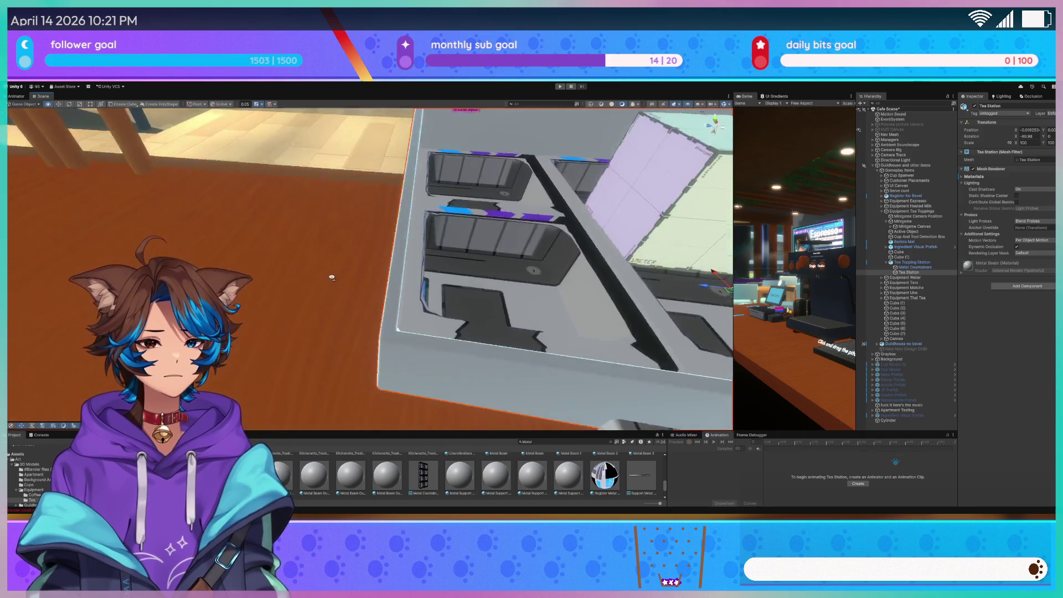
Preview a light cyan material on the station, then select the Cube (1) ingredient cube
{"action": "left_click_drag", "start_coordinate": [383, 303], "coordinate": [407, 324]}
{"action": "mouse_move", "coordinate": [708, 306]}
{"action": "left_mouse_down"}
{"action": "mouse_move", "coordinate": [441, 250]}
{"action": "mouse_move", "coordinate": [587, 270]}
{"action": "mouse_move", "coordinate": [451, 288]}
{"action": "left_mouse_up"}
{"action": "left_click", "coordinate": [452, 288]}
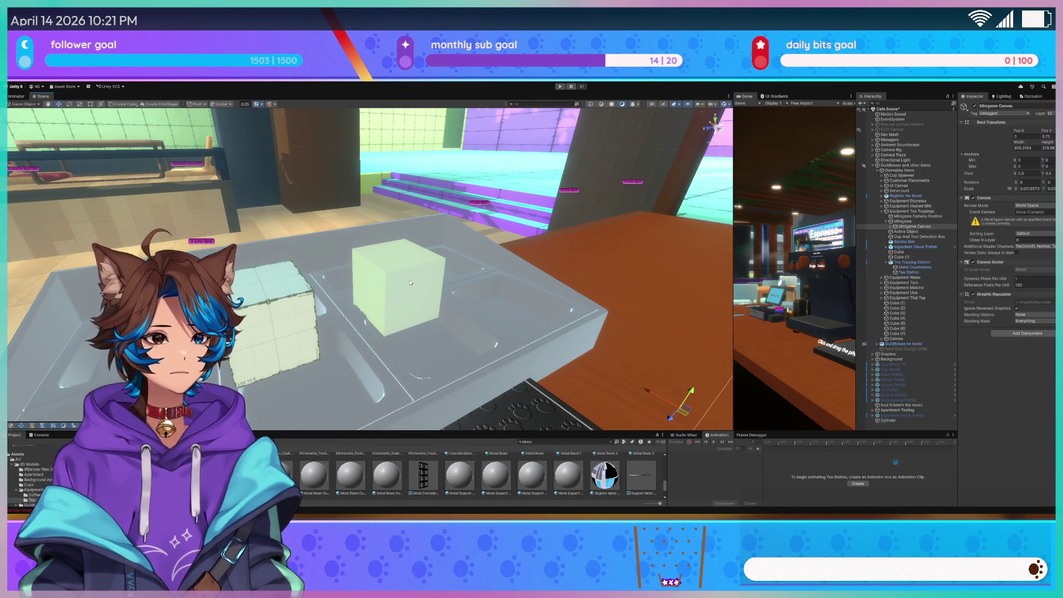
{"action": "left_click", "coordinate": [368, 278]}
{"action": "mouse_move", "coordinate": [368, 278]}
{"action": "left_mouse_down"}
{"action": "mouse_move", "coordinate": [403, 304]}
{"action": "mouse_move", "coordinate": [366, 292]}
{"action": "left_mouse_up"}
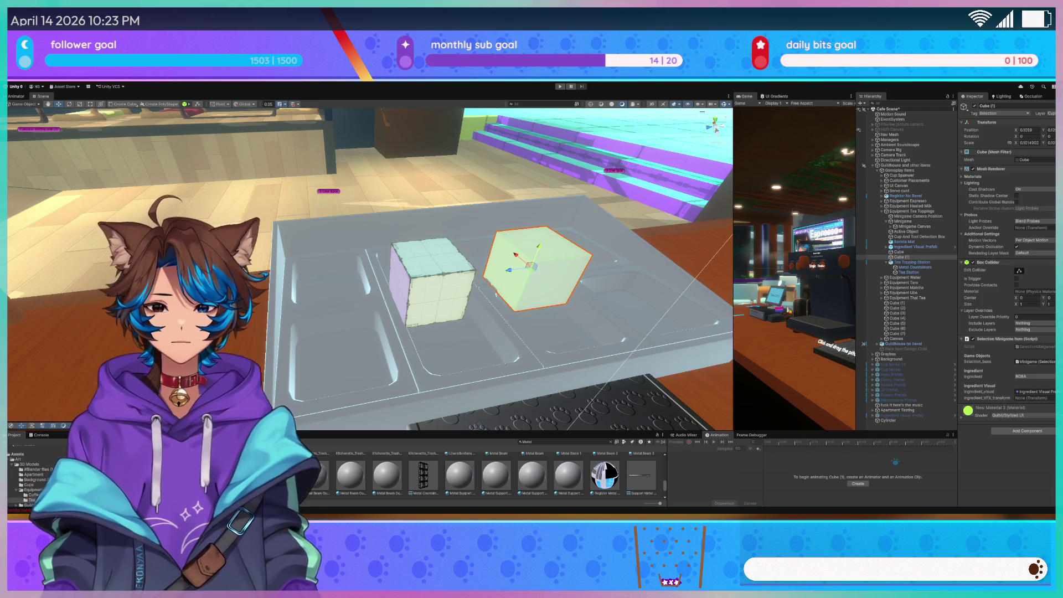
Lower Cube (1) into its tray compartment and widen it to fill the space
{"action": "scroll", "coordinate": [382, 292], "scroll_direction": "up", "scroll_amount": 6}
{"action": "left_click_drag", "start_coordinate": [382, 292], "coordinate": [351, 281]}
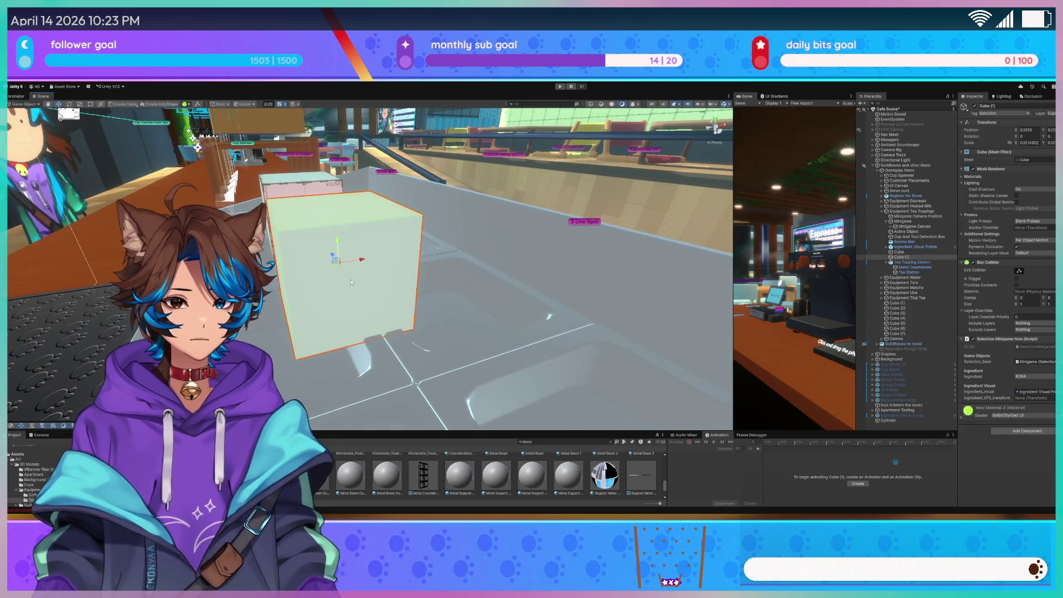
{"action": "left_click_drag", "start_coordinate": [340, 272], "coordinate": [341, 342]}
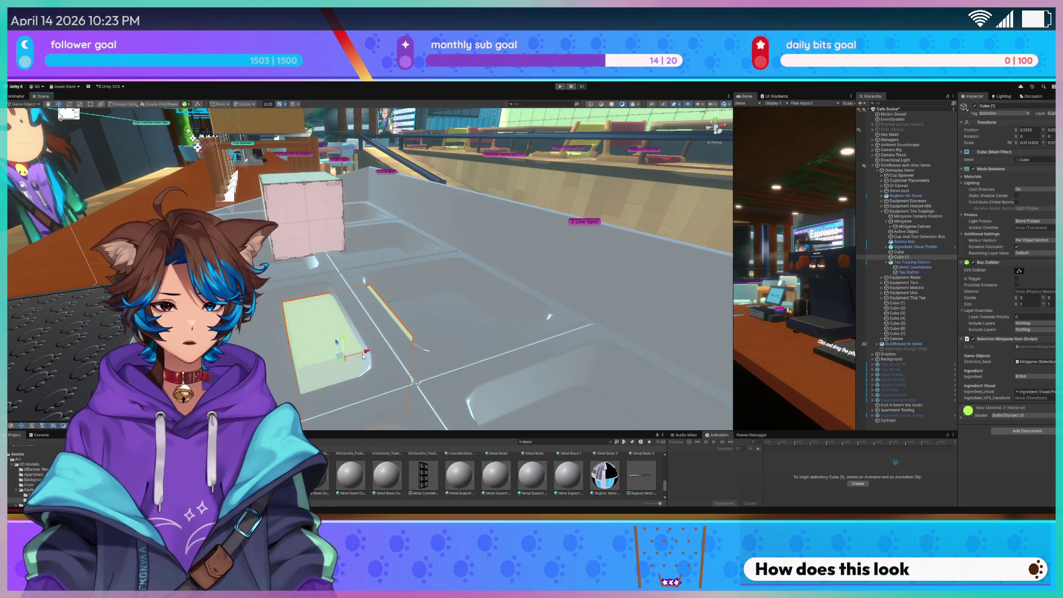
{"action": "mouse_move", "coordinate": [364, 356]}
{"action": "left_mouse_down"}
{"action": "mouse_move", "coordinate": [437, 346]}
{"action": "mouse_move", "coordinate": [374, 320]}
{"action": "mouse_move", "coordinate": [426, 259]}
{"action": "left_mouse_up"}
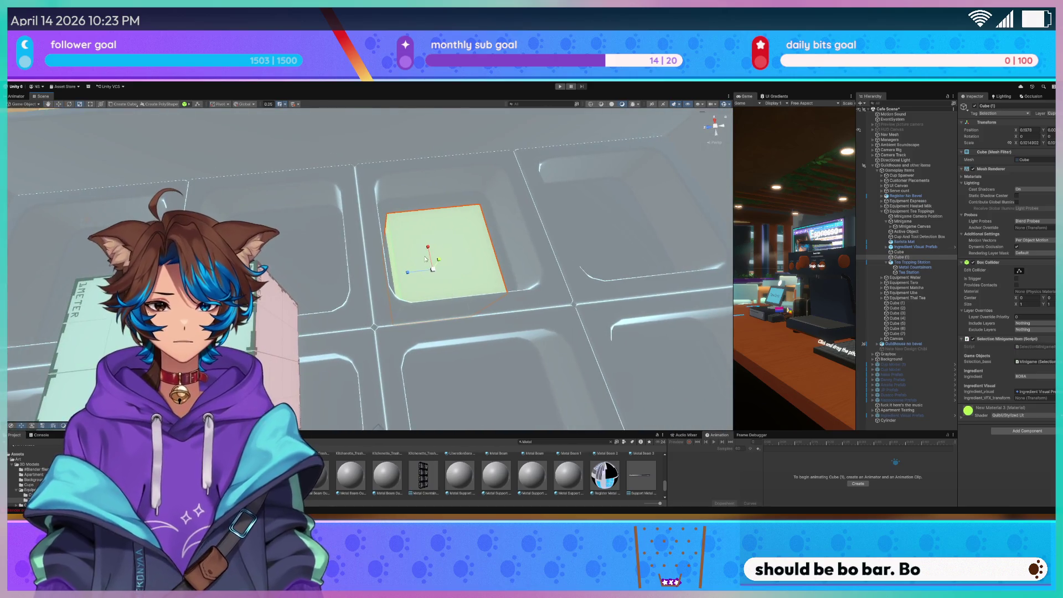
{"action": "left_click_drag", "start_coordinate": [465, 229], "coordinate": [481, 195]}
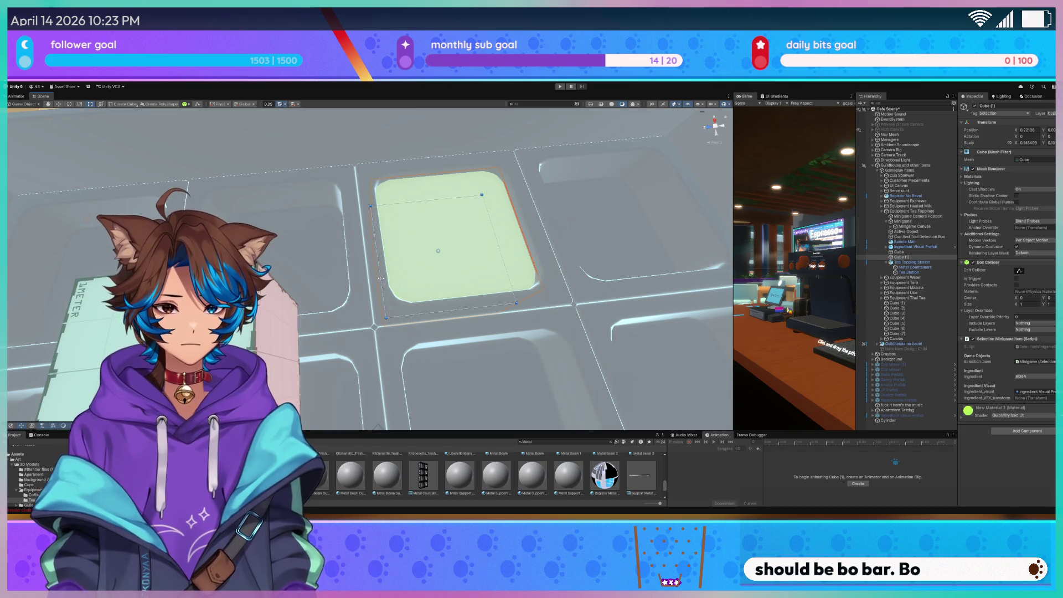
Lower the pink ingredient Cube into its compartment and stretch it to fit
{"action": "left_click_drag", "start_coordinate": [273, 228], "coordinate": [278, 207]}
{"action": "left_click", "coordinate": [328, 191]}
{"action": "key", "text": "w"}
{"action": "key", "text": "f"}
{"action": "mouse_move", "coordinate": [358, 272]}
{"action": "left_mouse_down"}
{"action": "mouse_move", "coordinate": [359, 298]}
{"action": "mouse_move", "coordinate": [498, 315]}
{"action": "left_mouse_up"}
{"action": "mouse_move", "coordinate": [629, 356]}
{"action": "left_mouse_down"}
{"action": "mouse_move", "coordinate": [389, 311]}
{"action": "mouse_move", "coordinate": [433, 359]}
{"action": "left_mouse_up"}
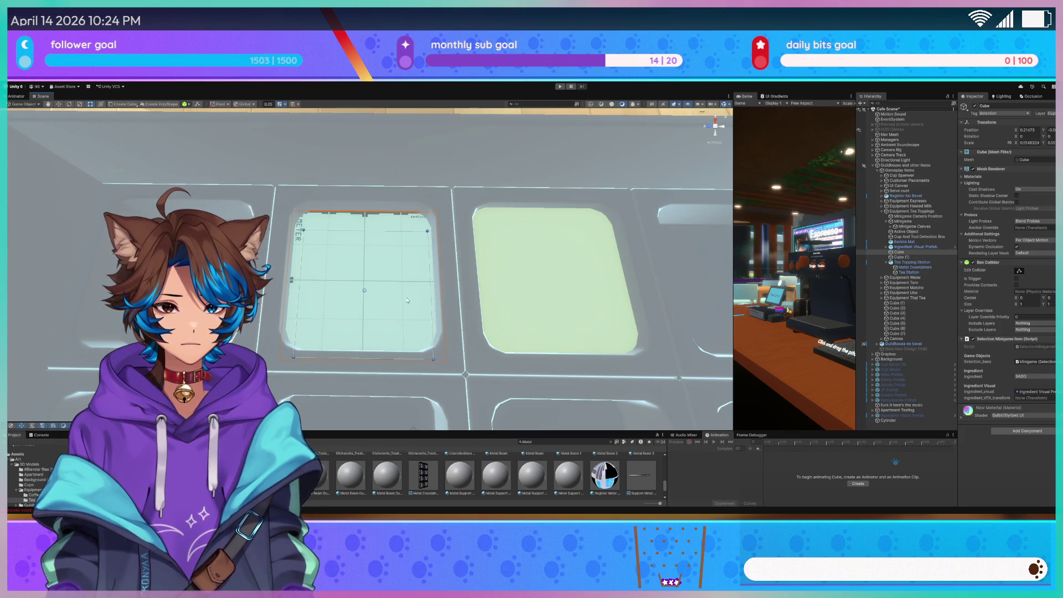
{"action": "left_click_drag", "start_coordinate": [386, 229], "coordinate": [385, 227]}
{"action": "mouse_move", "coordinate": [269, 220]}
{"action": "left_mouse_down"}
{"action": "mouse_move", "coordinate": [332, 193]}
{"action": "mouse_move", "coordinate": [347, 231]}
{"action": "left_mouse_up"}
{"action": "key", "text": "w"}
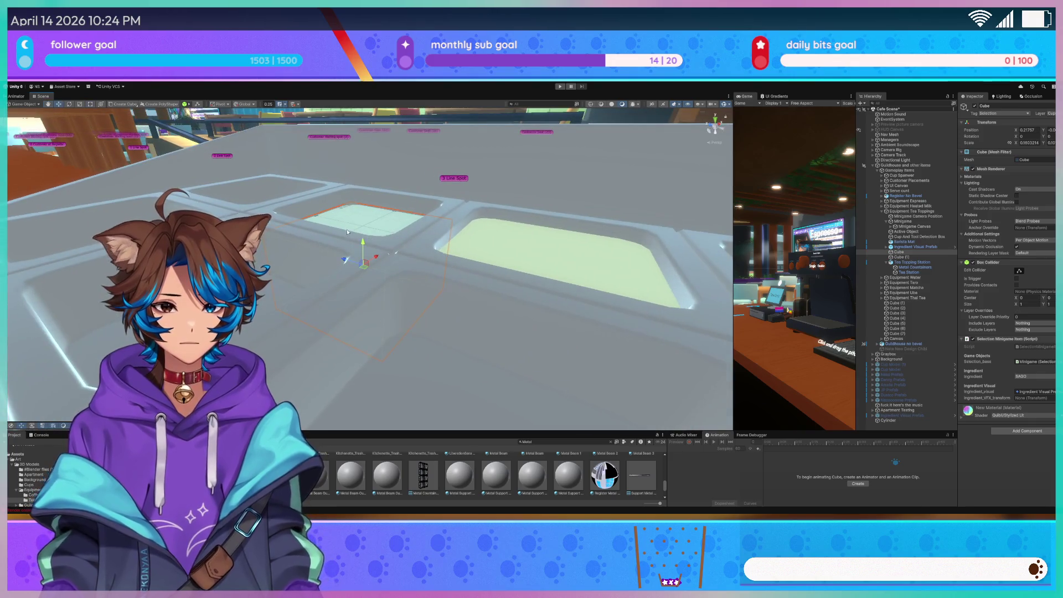
Reselect the ingredient Cube and raise it slightly within its compartment
{"action": "left_click", "coordinate": [358, 236]}
{"action": "left_click", "coordinate": [356, 227]}
{"action": "left_click", "coordinate": [412, 230]}
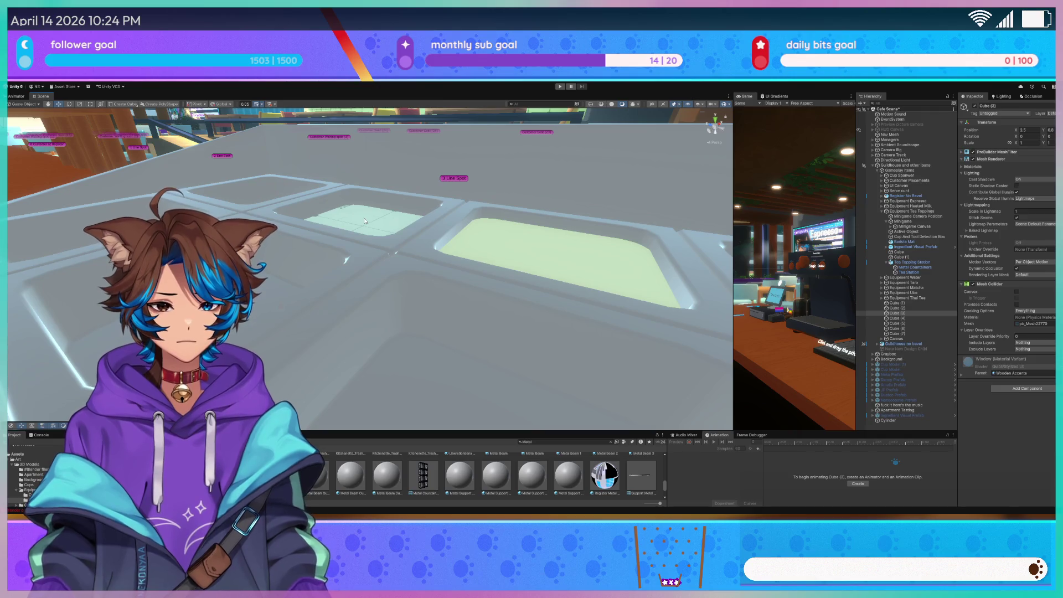
{"action": "left_click", "coordinate": [366, 223]}
{"action": "left_click_drag", "start_coordinate": [362, 242], "coordinate": [363, 232]}
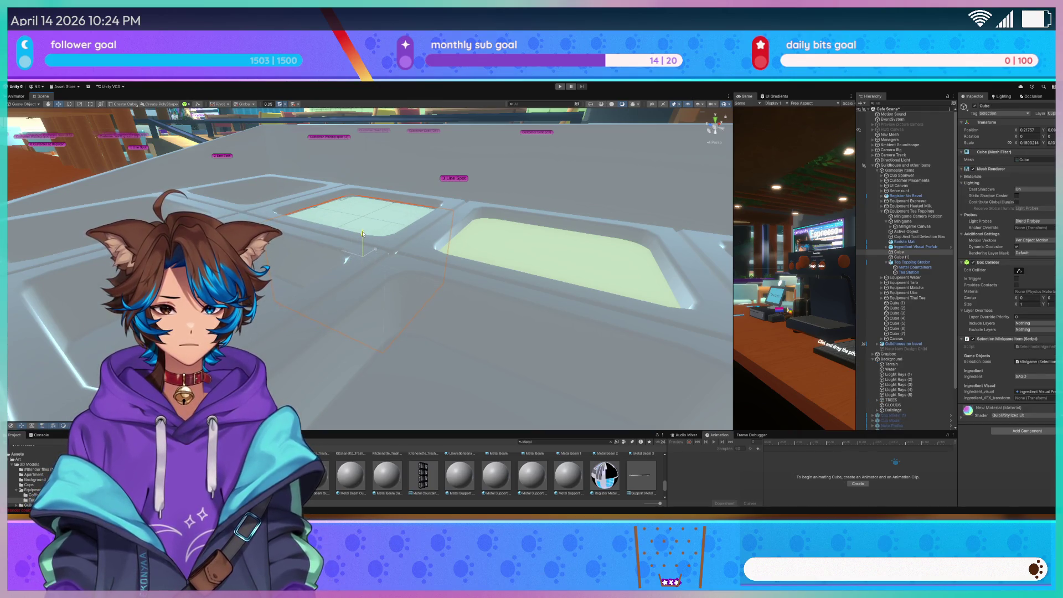
Reselect Cube (1) to review its Selection Minigame Item, then select the Tea Toppings Ladle
{"action": "left_click", "coordinate": [520, 243]}
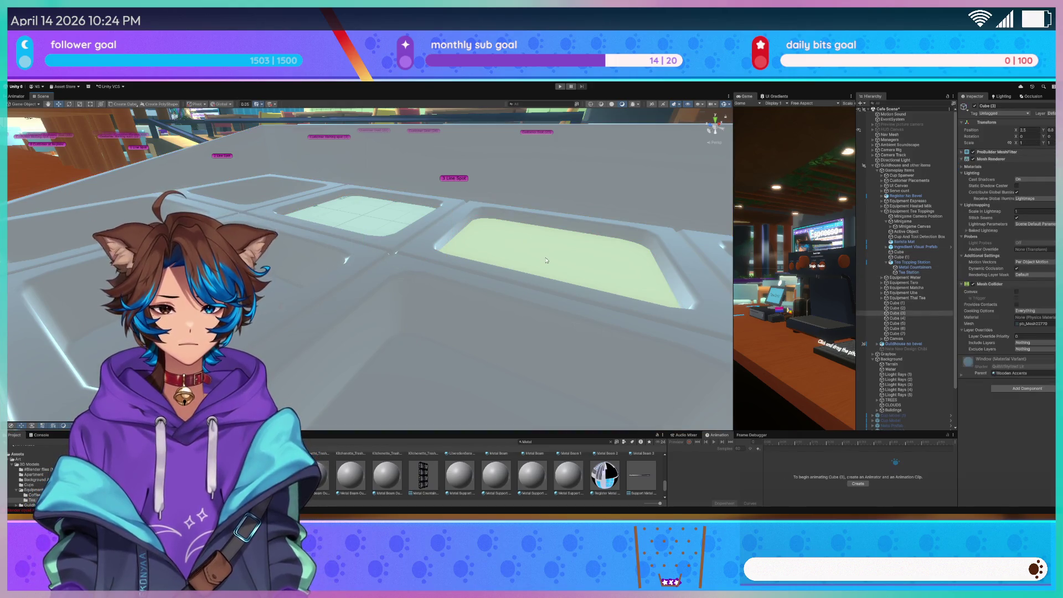
{"action": "left_click", "coordinate": [464, 260]}
{"action": "scroll", "coordinate": [464, 260], "scroll_direction": "down", "scroll_amount": 2}
{"action": "left_click_drag", "start_coordinate": [465, 260], "coordinate": [449, 263]}
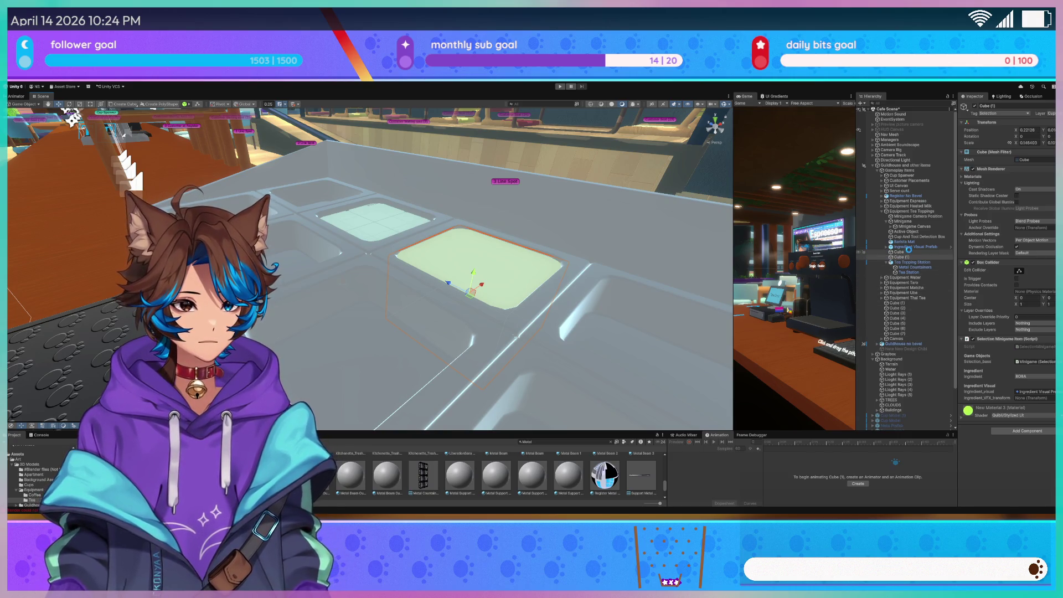
{"action": "left_click_drag", "start_coordinate": [470, 291], "coordinate": [470, 209]}
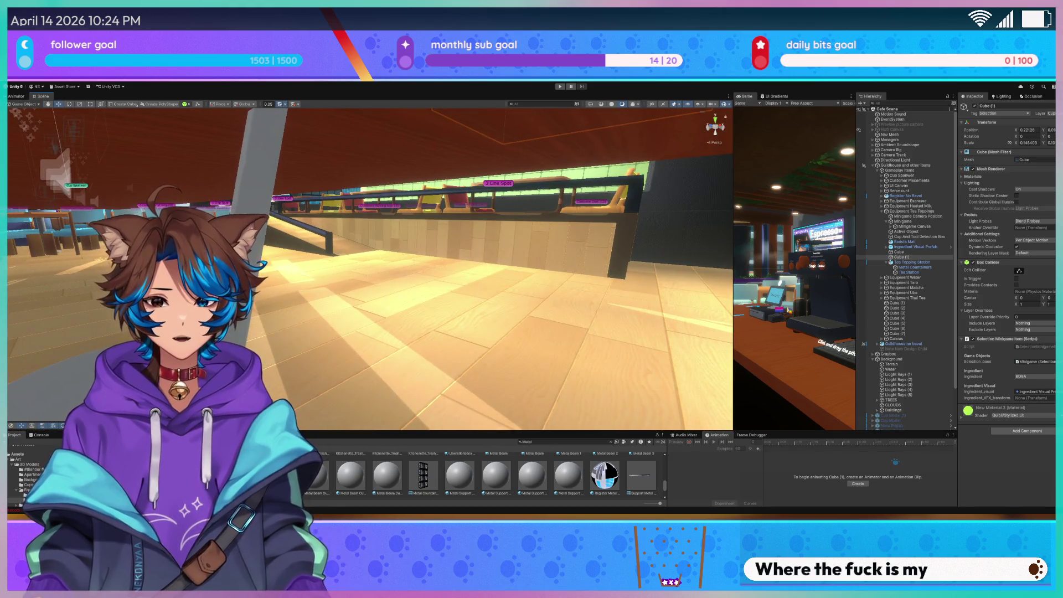
{"action": "left_click", "coordinate": [471, 209]}
Select the Ingredient Visual Prefab and slide the ladle visual across the tray
{"action": "key", "text": "f"}
{"action": "mouse_move", "coordinate": [452, 280]}
{"action": "left_mouse_down"}
{"action": "mouse_move", "coordinate": [437, 266]}
{"action": "mouse_move", "coordinate": [409, 276]}
{"action": "left_mouse_up"}
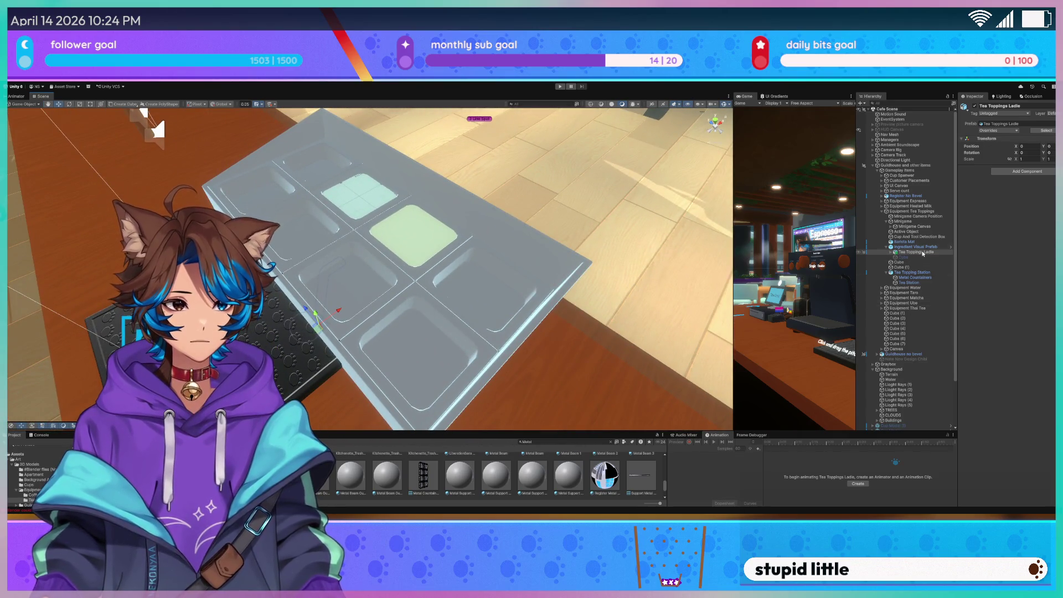
{"action": "left_click", "coordinate": [930, 247]}
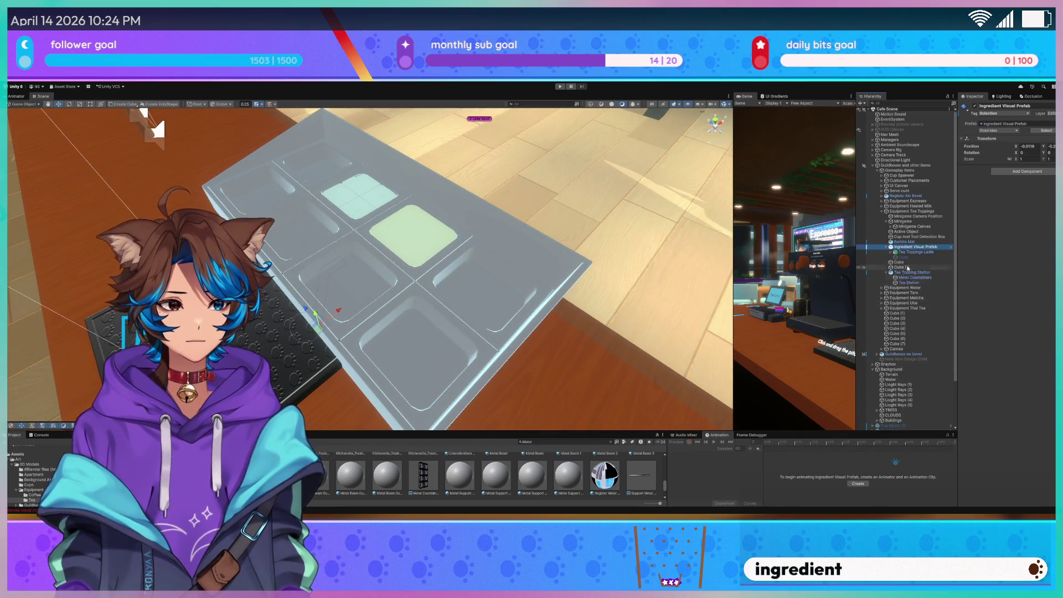
{"action": "key", "text": "f"}
{"action": "double_click", "coordinate": [903, 257]}
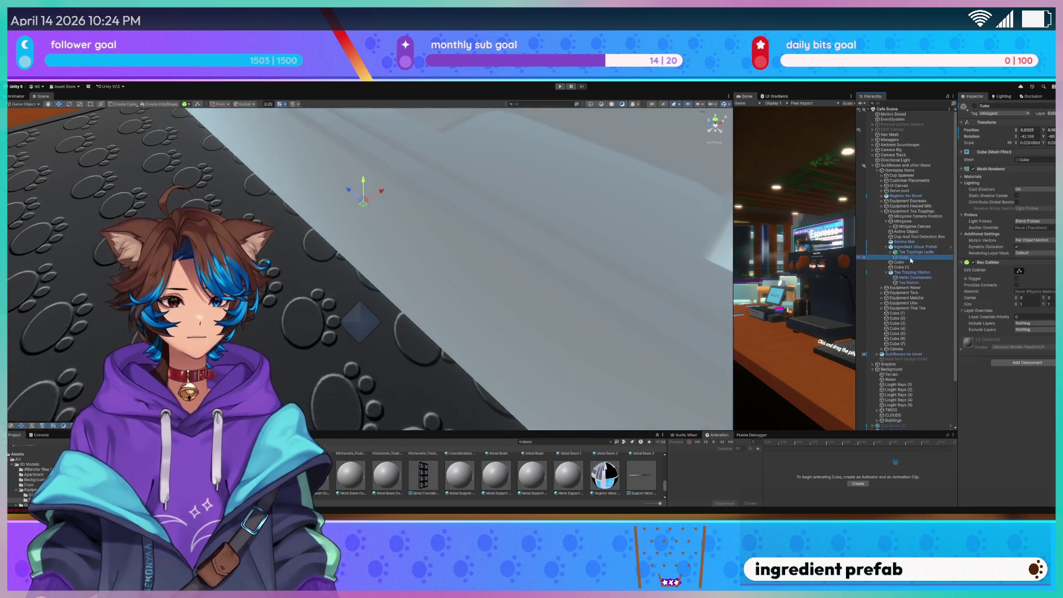
{"action": "double_click", "coordinate": [910, 248]}
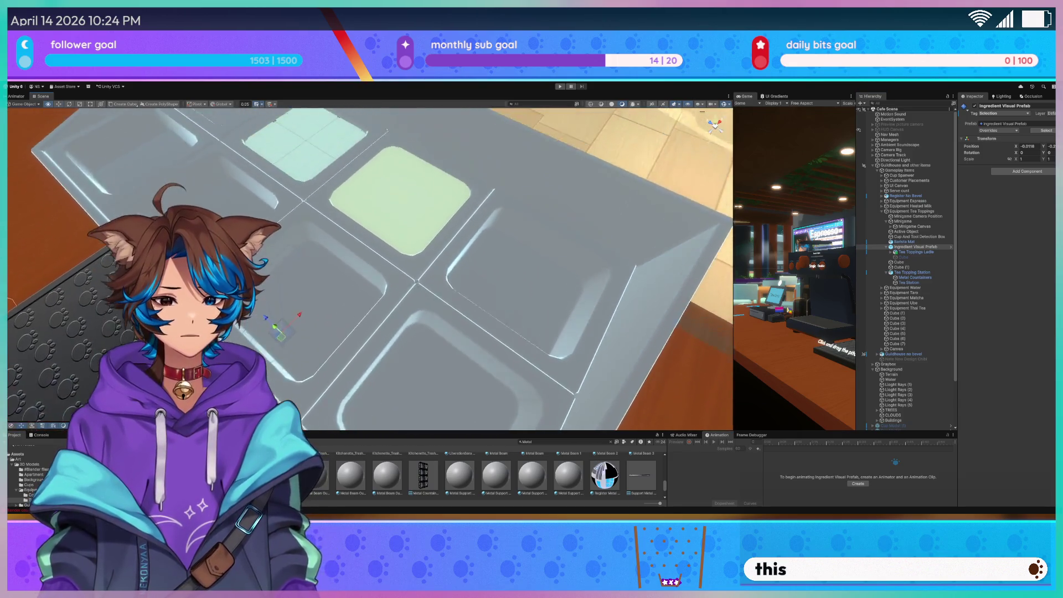
{"action": "mouse_move", "coordinate": [291, 318]}
{"action": "left_mouse_down"}
{"action": "mouse_move", "coordinate": [386, 293]}
{"action": "mouse_move", "coordinate": [387, 260]}
{"action": "mouse_move", "coordinate": [294, 282]}
{"action": "mouse_move", "coordinate": [414, 300]}
{"action": "mouse_move", "coordinate": [452, 192]}
{"action": "mouse_move", "coordinate": [408, 268]}
{"action": "left_mouse_up"}
Set the ladle onto the green tile, angle it across the tray, then frame the tray
{"action": "key", "text": "e"}
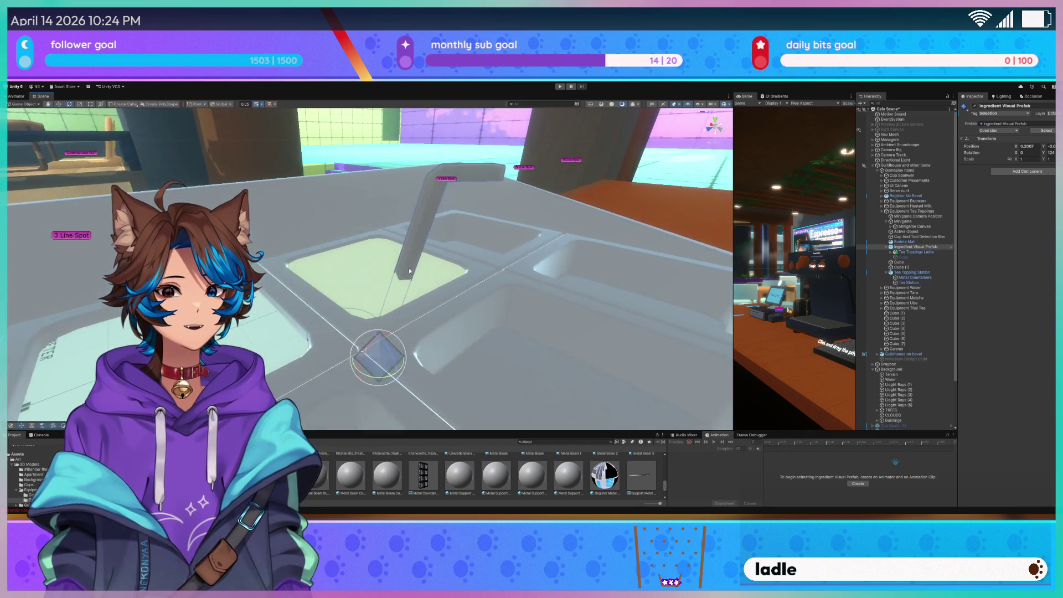
{"action": "mouse_move", "coordinate": [367, 367]}
{"action": "left_mouse_down"}
{"action": "mouse_move", "coordinate": [428, 363]}
{"action": "mouse_move", "coordinate": [367, 256]}
{"action": "mouse_move", "coordinate": [435, 316]}
{"action": "mouse_move", "coordinate": [438, 300]}
{"action": "mouse_move", "coordinate": [432, 336]}
{"action": "mouse_move", "coordinate": [410, 337]}
{"action": "mouse_move", "coordinate": [410, 294]}
{"action": "mouse_move", "coordinate": [550, 251]}
{"action": "mouse_move", "coordinate": [647, 238]}
{"action": "left_mouse_up"}
{"action": "key", "text": "e"}
{"action": "key", "text": "w"}
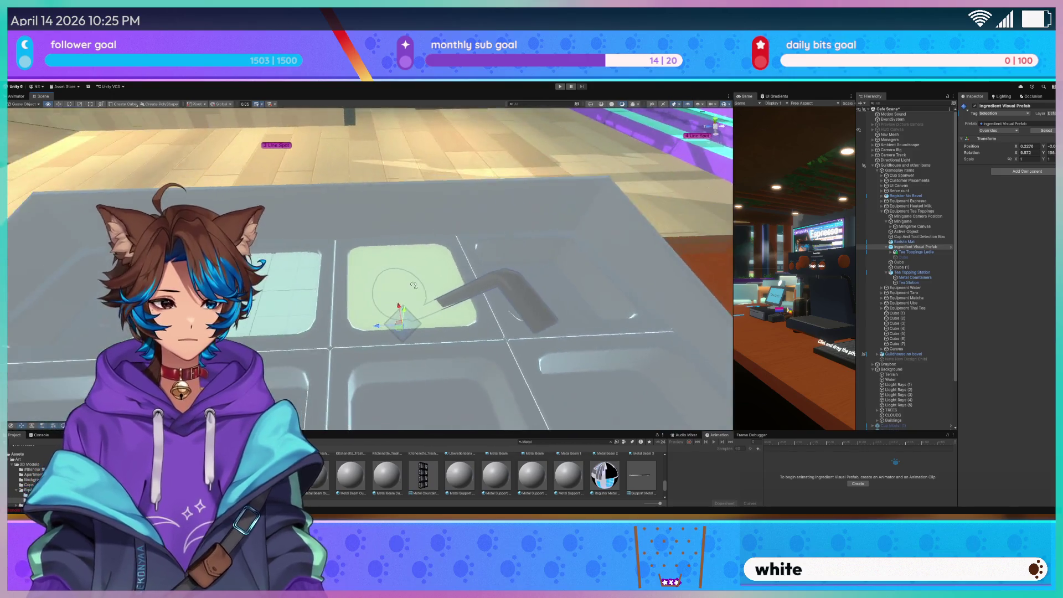
{"action": "left_click", "coordinate": [899, 263]}
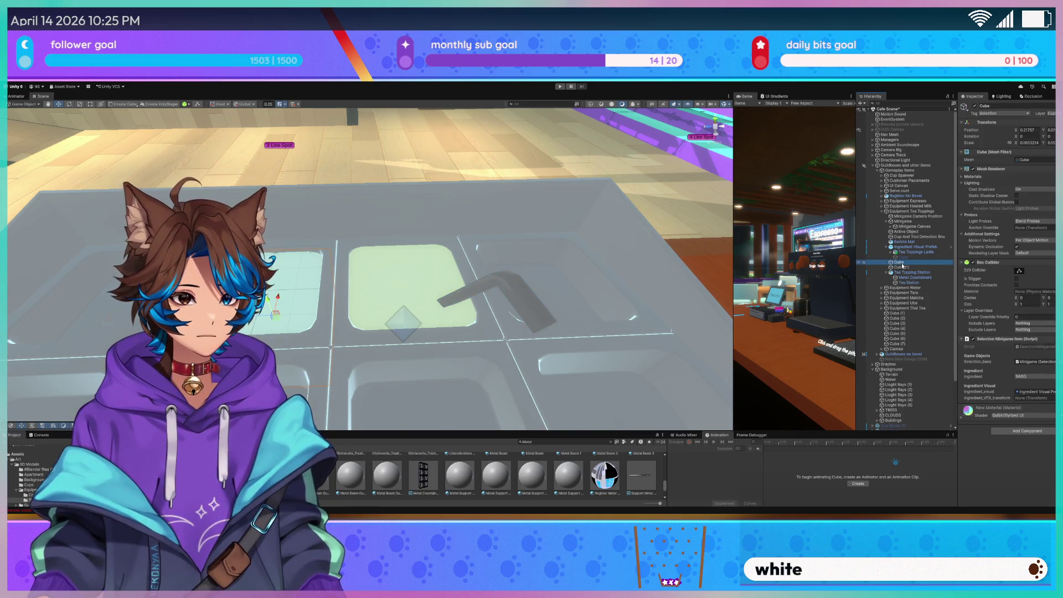
{"action": "key", "text": "f"}
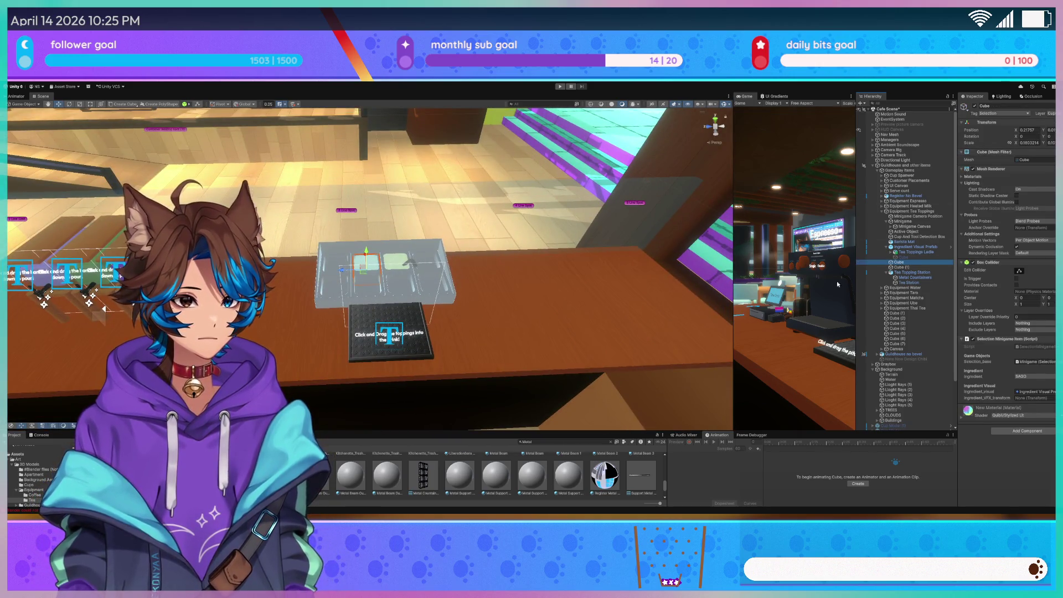
{"action": "double_click", "coordinate": [905, 253]}
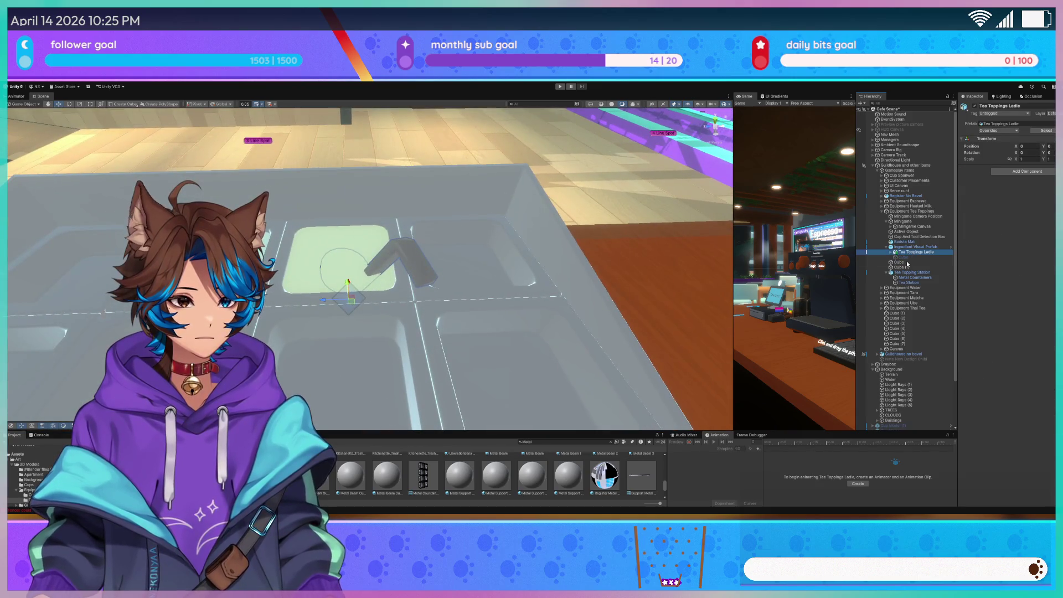
Name the tray cubes Sago Test and Boba Test, undoing an accidental hierarchy move
{"action": "left_click", "coordinate": [907, 263]}
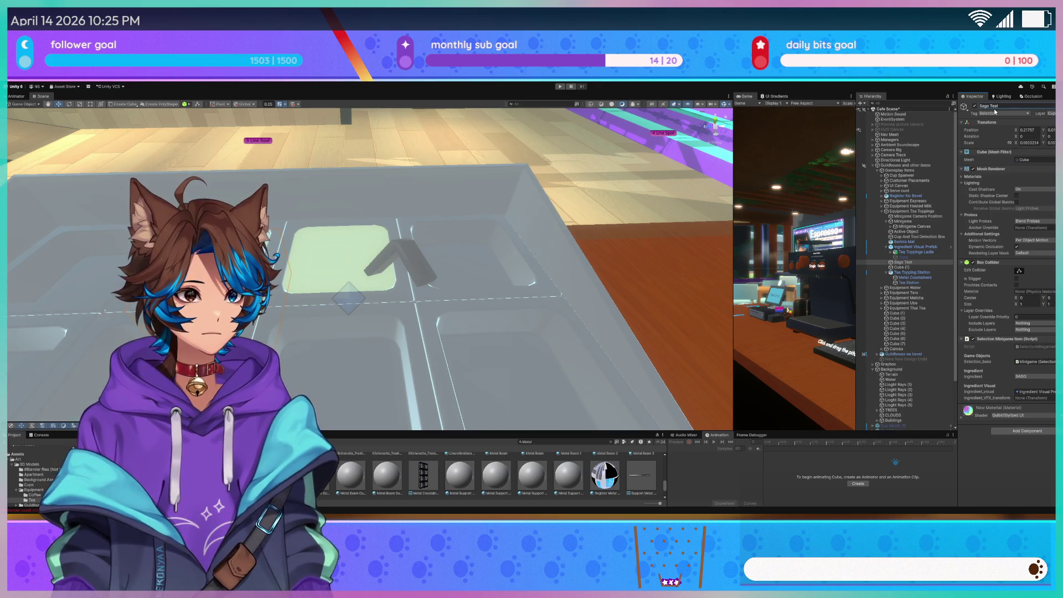
{"action": "left_click", "coordinate": [901, 267]}
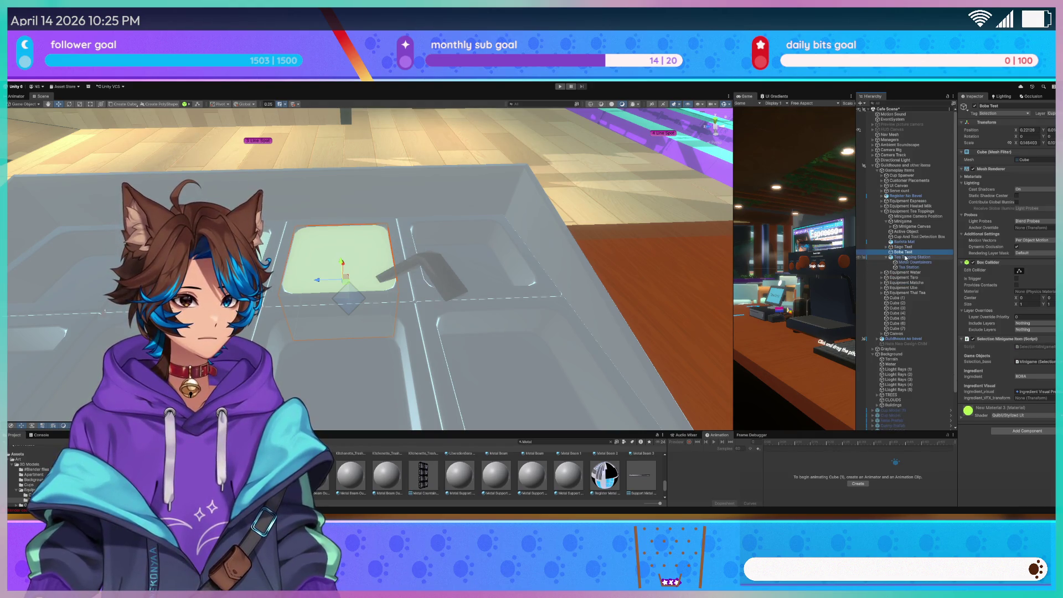
{"action": "left_click_drag", "start_coordinate": [895, 260], "coordinate": [887, 254]}
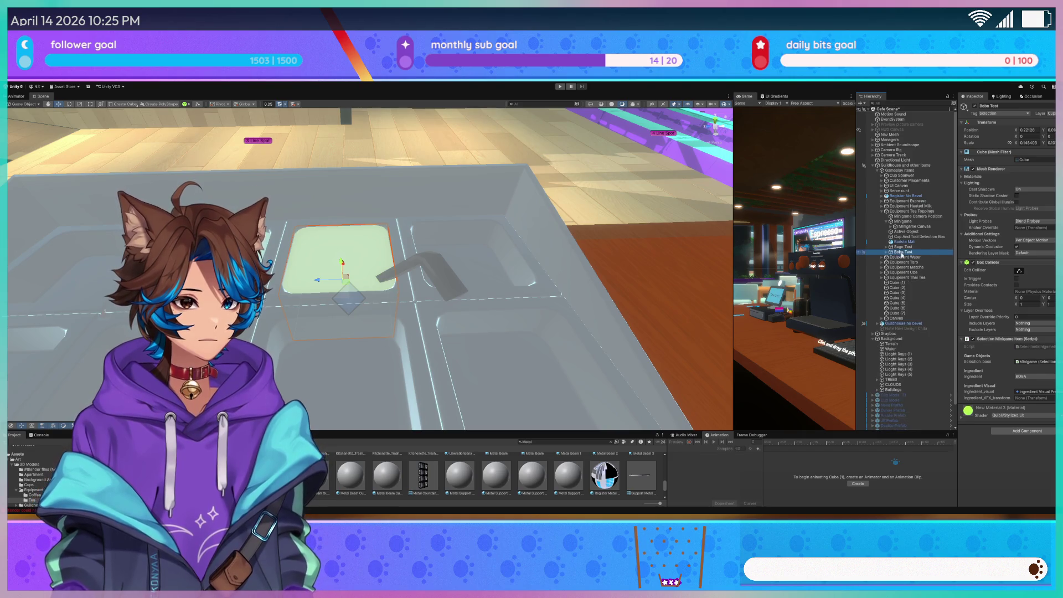
{"action": "key", "text": "ctrl+z"}
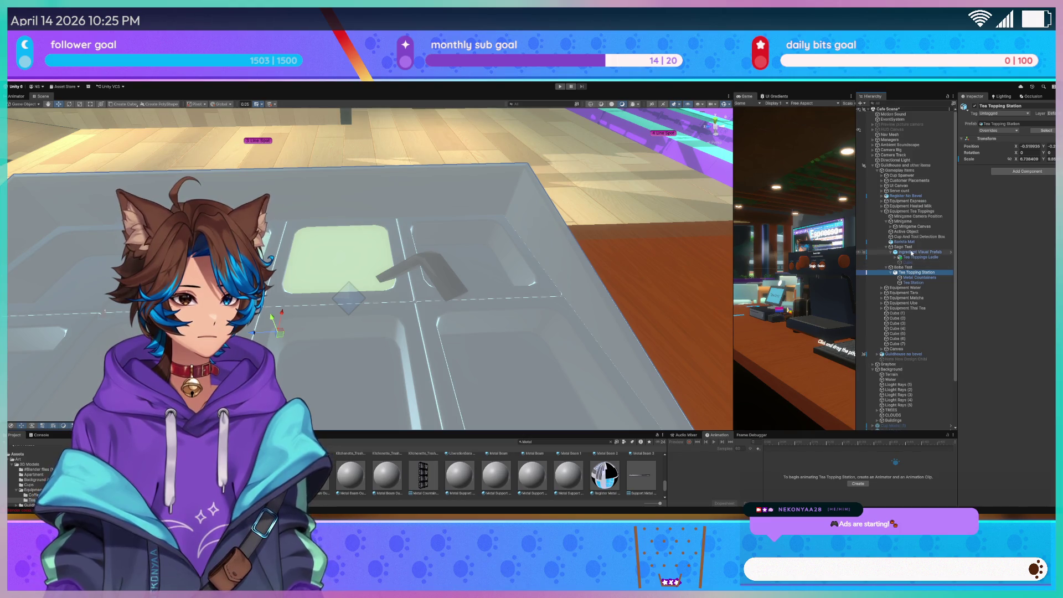
{"action": "left_click", "coordinate": [910, 252]}
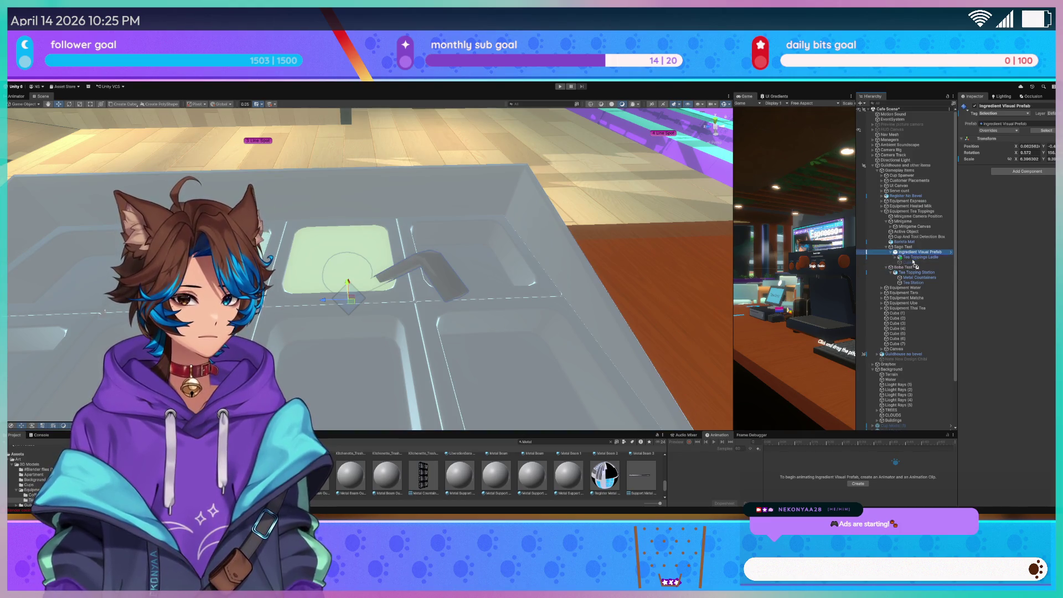
Nest the Ingredient Visual Prefab under Boba Test and place a duplicate under Sago Test
{"action": "left_click_drag", "start_coordinate": [914, 273], "coordinate": [913, 271]}
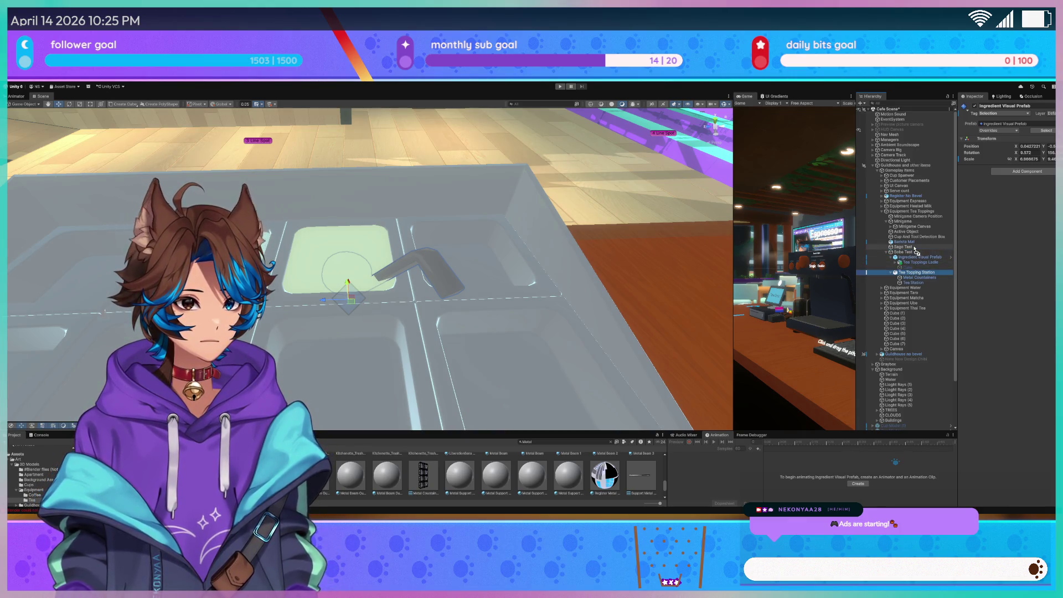
{"action": "left_click_drag", "start_coordinate": [915, 248], "coordinate": [914, 247]}
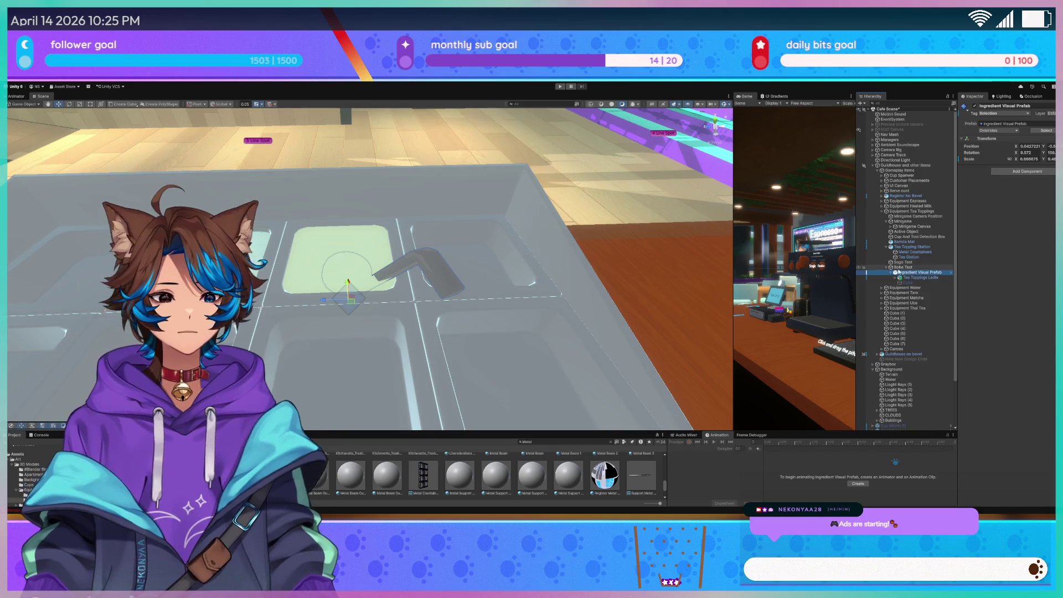
{"action": "key", "text": "ctrl+d"}
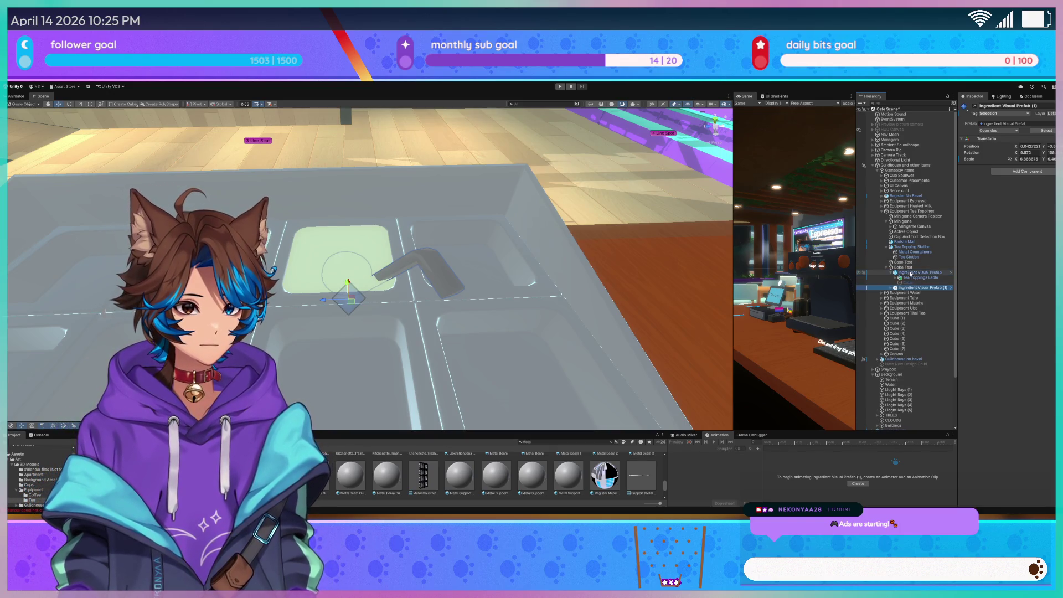
{"action": "right_click", "coordinate": [326, 303]}
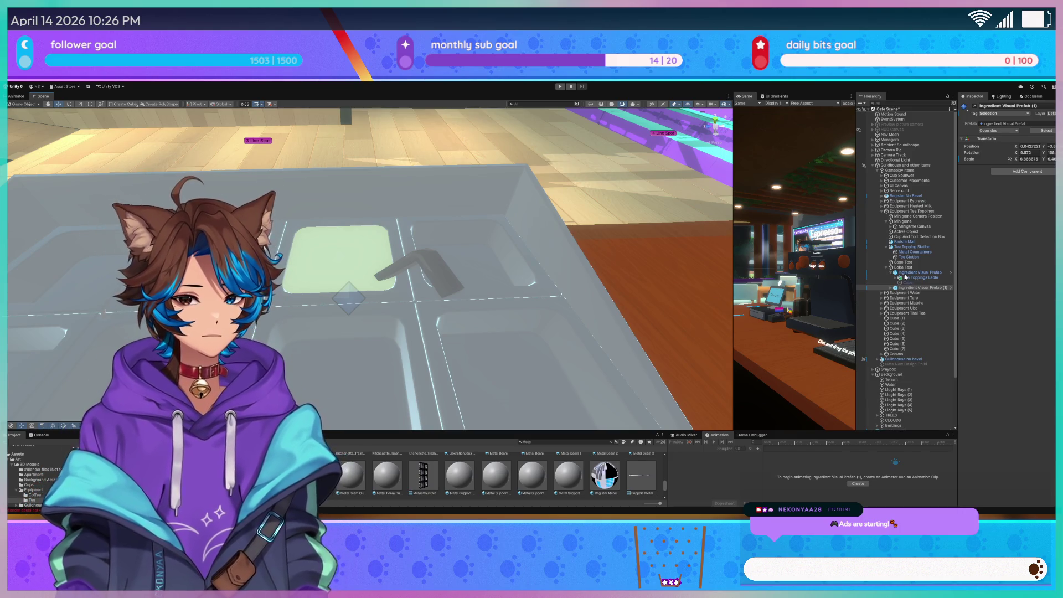
{"action": "mouse_move", "coordinate": [338, 261]}
{"action": "left_mouse_down"}
{"action": "mouse_move", "coordinate": [393, 249]}
{"action": "mouse_move", "coordinate": [579, 251]}
{"action": "left_mouse_up"}
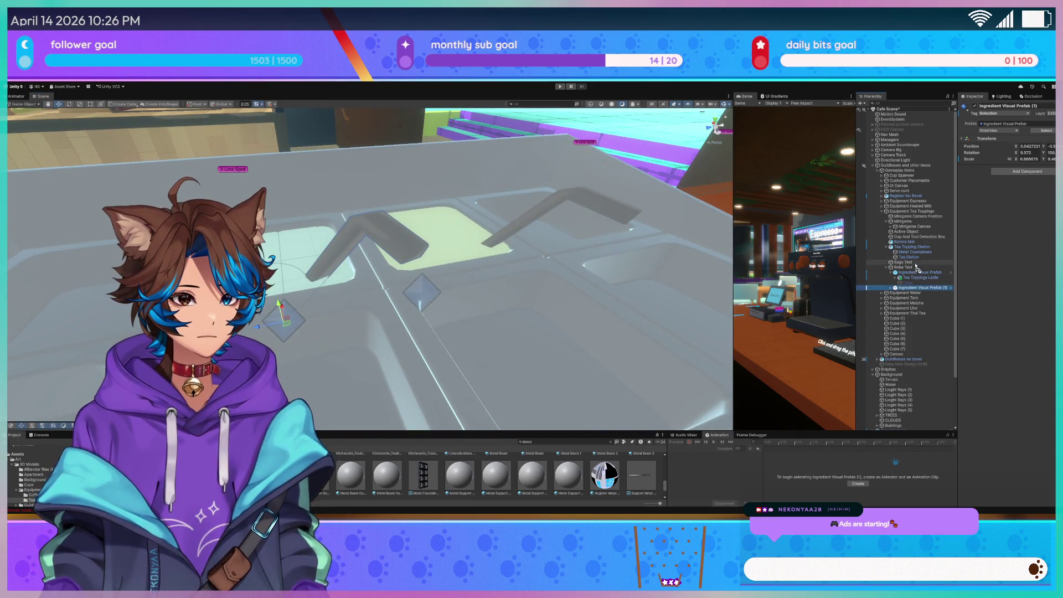
{"action": "left_click_drag", "start_coordinate": [903, 265], "coordinate": [905, 264]}
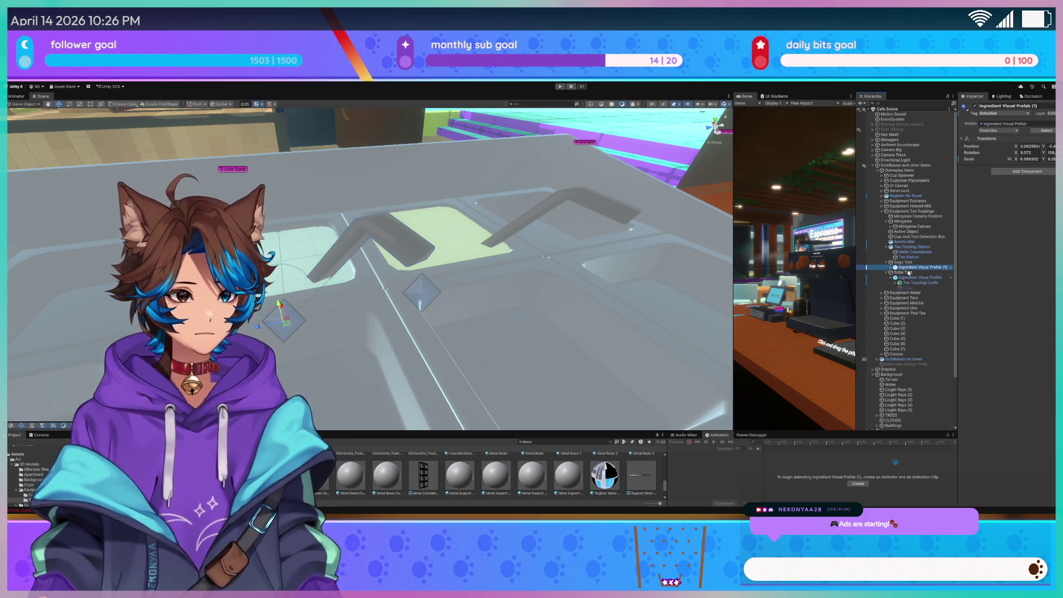
{"action": "double_click", "coordinate": [920, 267]}
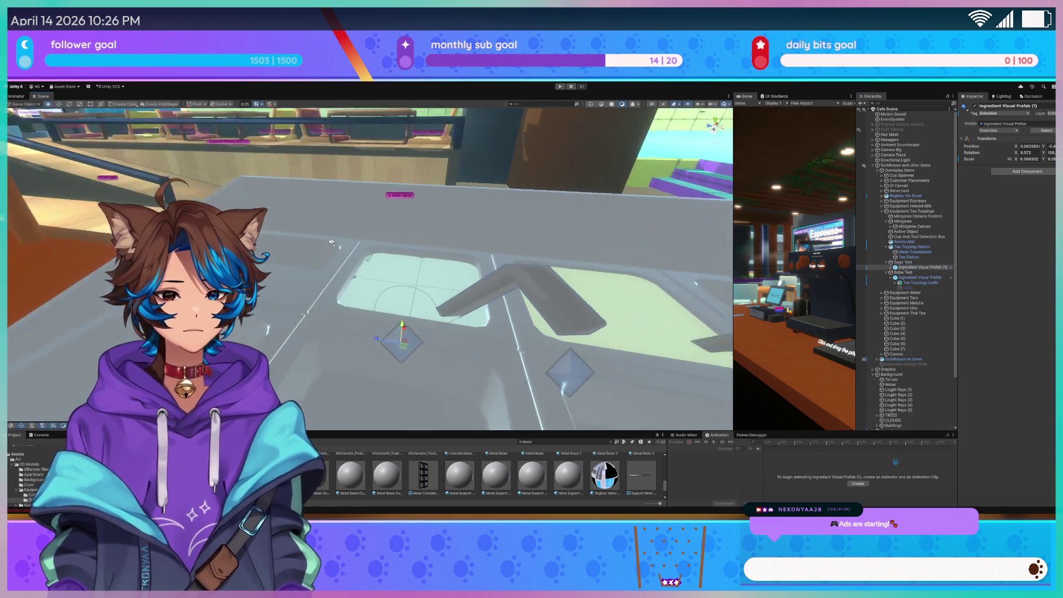
Expand the Equipment Matcha, Taro and Water groups in the Hierarchy
{"action": "left_click_drag", "start_coordinate": [368, 247], "coordinate": [310, 251]}
{"action": "left_click", "coordinate": [358, 184]}
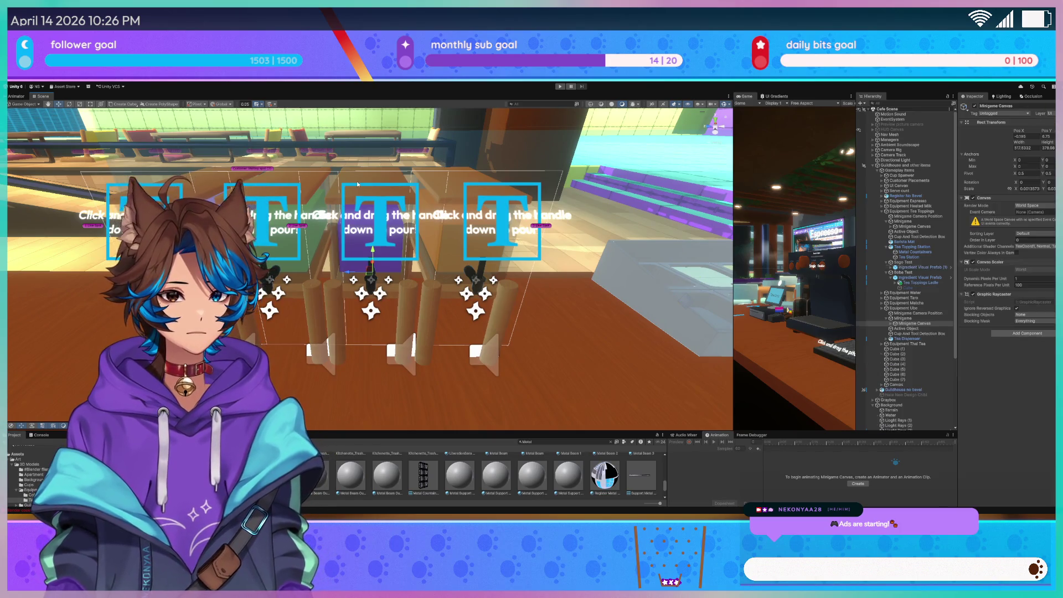
{"action": "left_click", "coordinate": [893, 324]}
{"action": "left_click", "coordinate": [908, 313]}
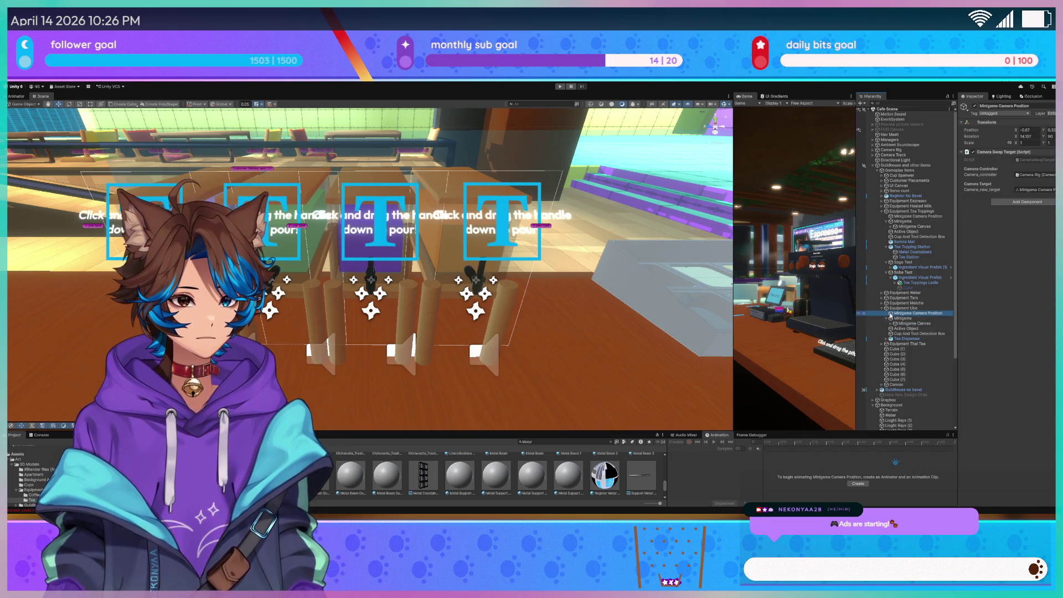
{"action": "left_click", "coordinate": [882, 303]}
{"action": "left_click", "coordinate": [881, 298]}
{"action": "left_click", "coordinate": [881, 292]}
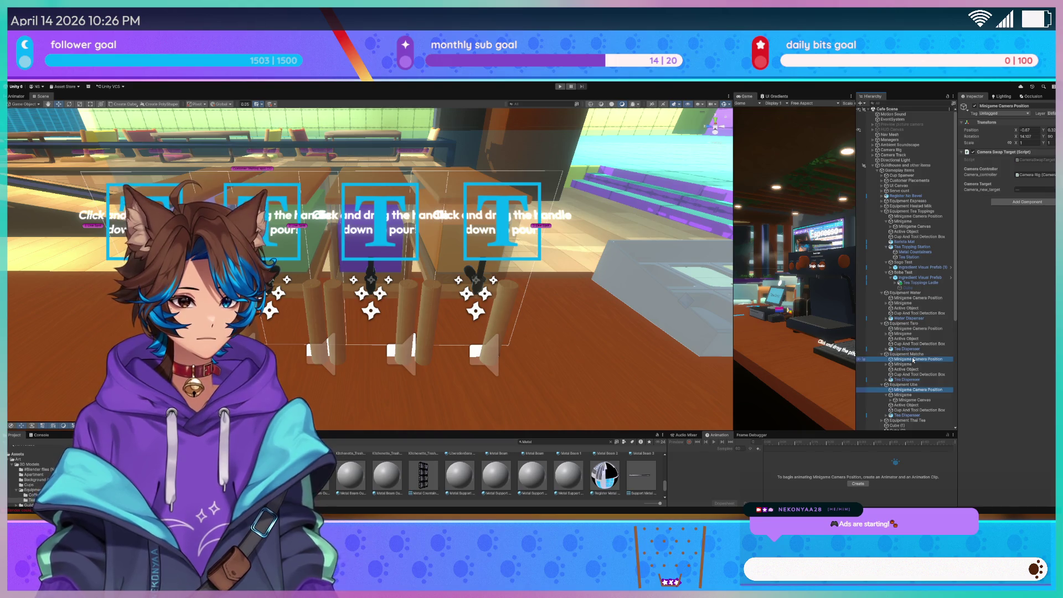
Multi-select the Water, Matcha and Ube Minigame Camera Positions and shift them along X
{"action": "left_click", "coordinate": [904, 298], "text": "ctrl"}
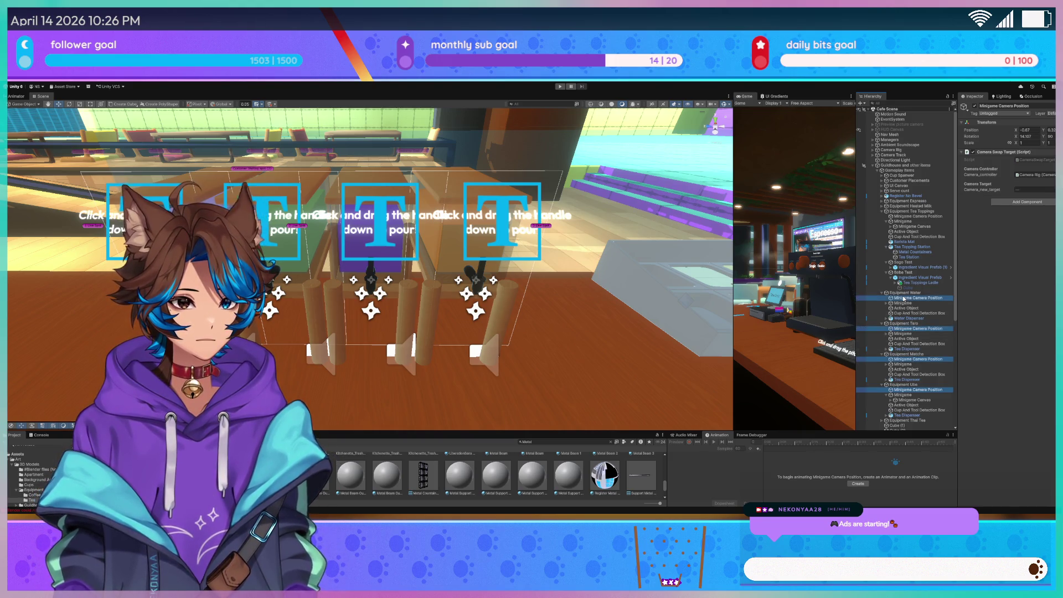
{"action": "mouse_move", "coordinate": [421, 240]}
{"action": "left_mouse_down"}
{"action": "mouse_move", "coordinate": [422, 285]}
{"action": "mouse_move", "coordinate": [457, 354]}
{"action": "left_mouse_up"}
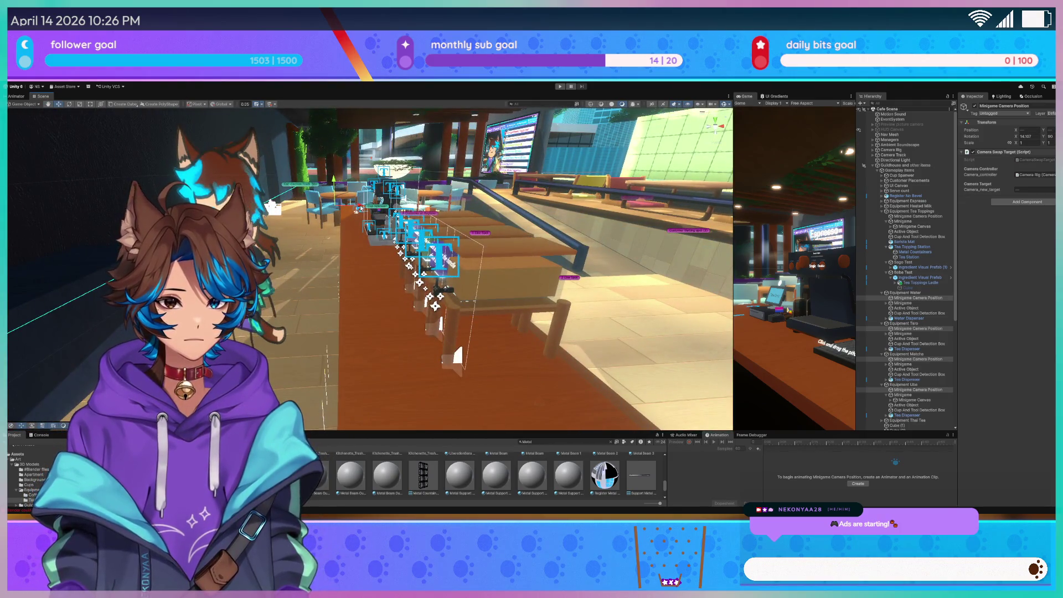
{"action": "scroll", "coordinate": [908, 277], "scroll_direction": "down", "scroll_amount": 3}
{"action": "left_click", "coordinate": [914, 296]}
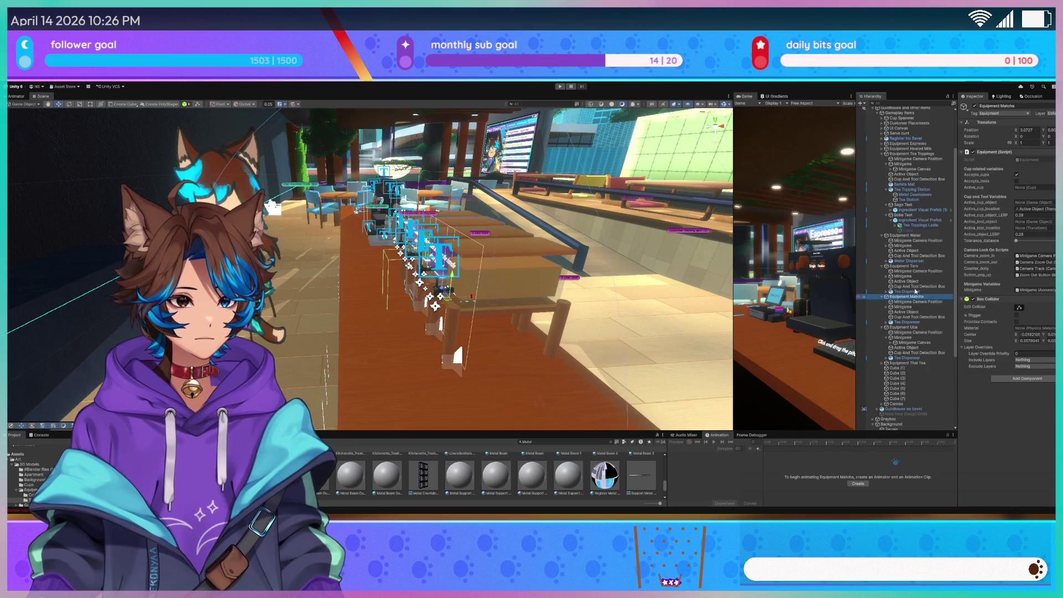
{"action": "left_click", "coordinate": [911, 241]}
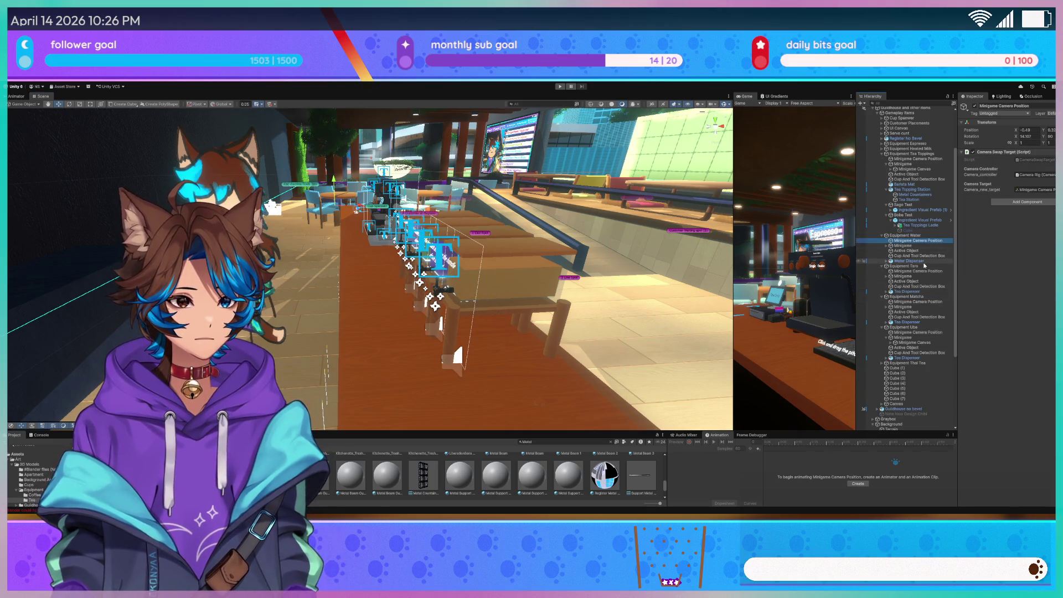
{"action": "left_click", "coordinate": [935, 332], "text": "ctrl"}
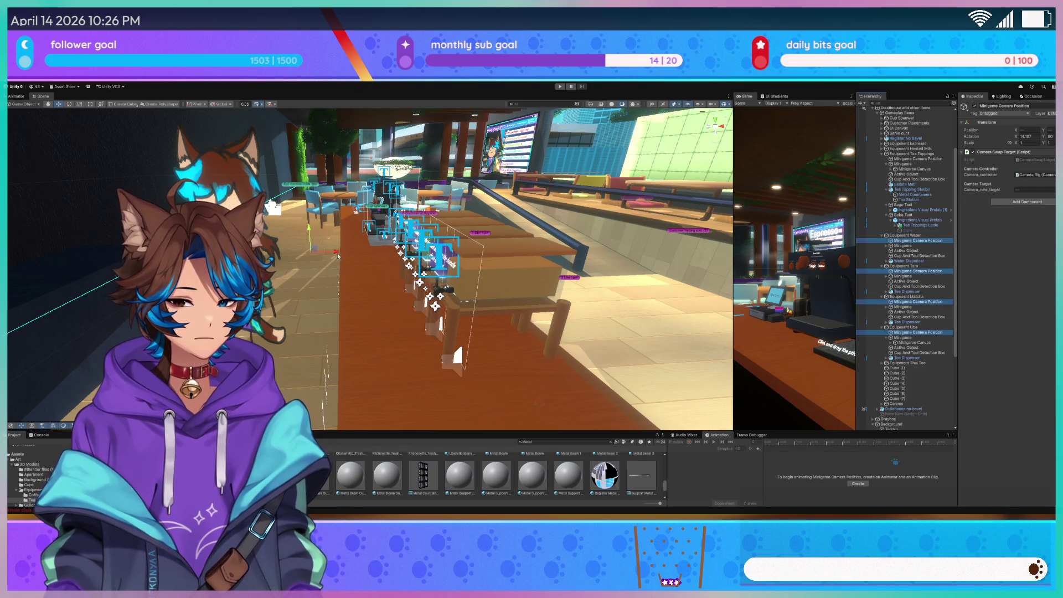
{"action": "left_click_drag", "start_coordinate": [337, 255], "coordinate": [333, 256]}
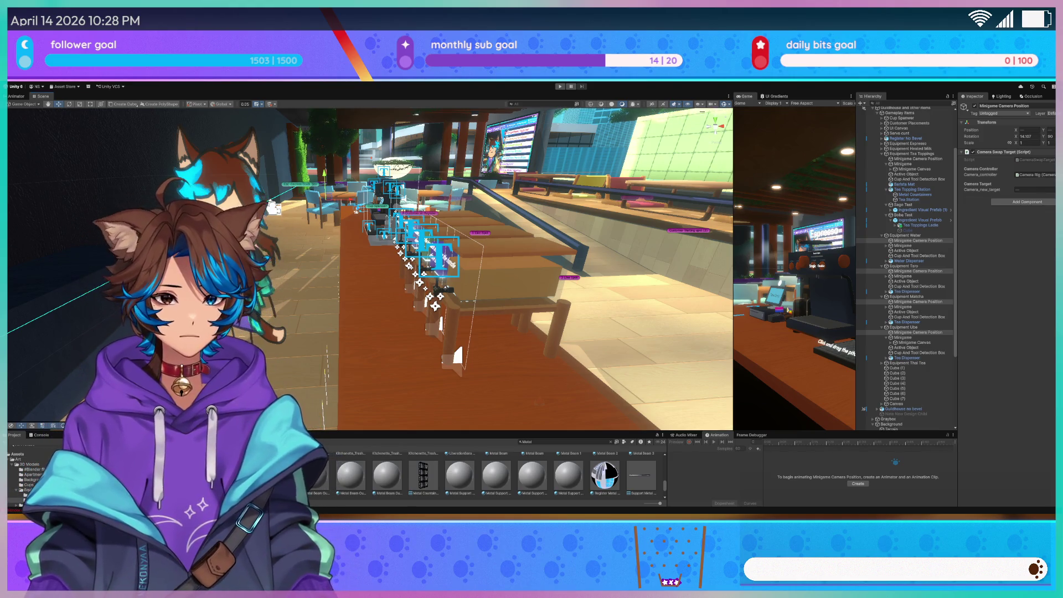
Tidy the Equipment groups in the Hierarchy and select Equipment Tea Toppings
{"action": "key", "text": "f"}
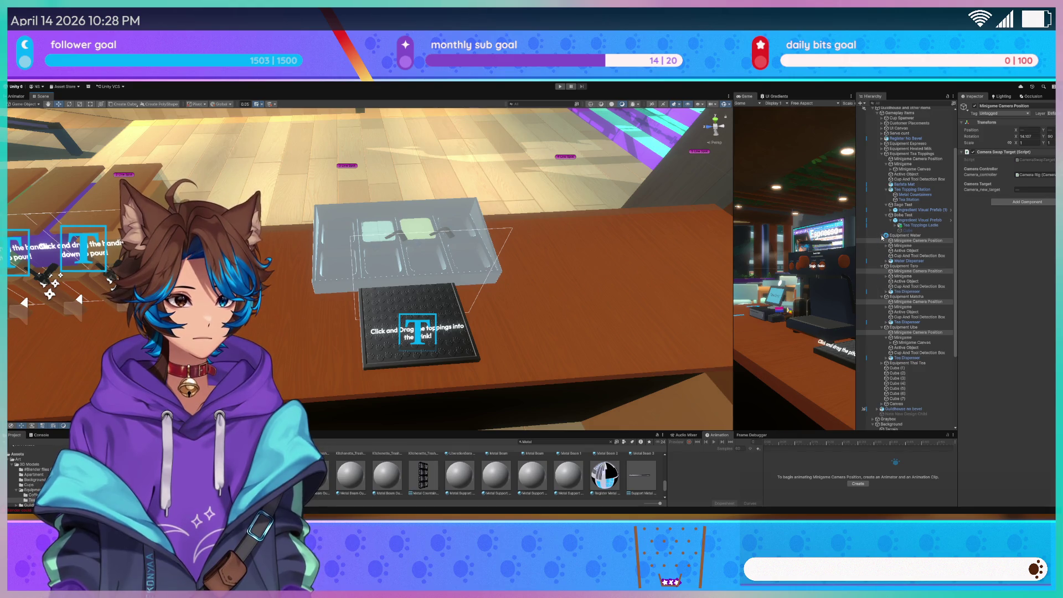
{"action": "left_click", "coordinate": [883, 236]}
{"action": "left_click", "coordinate": [883, 241]}
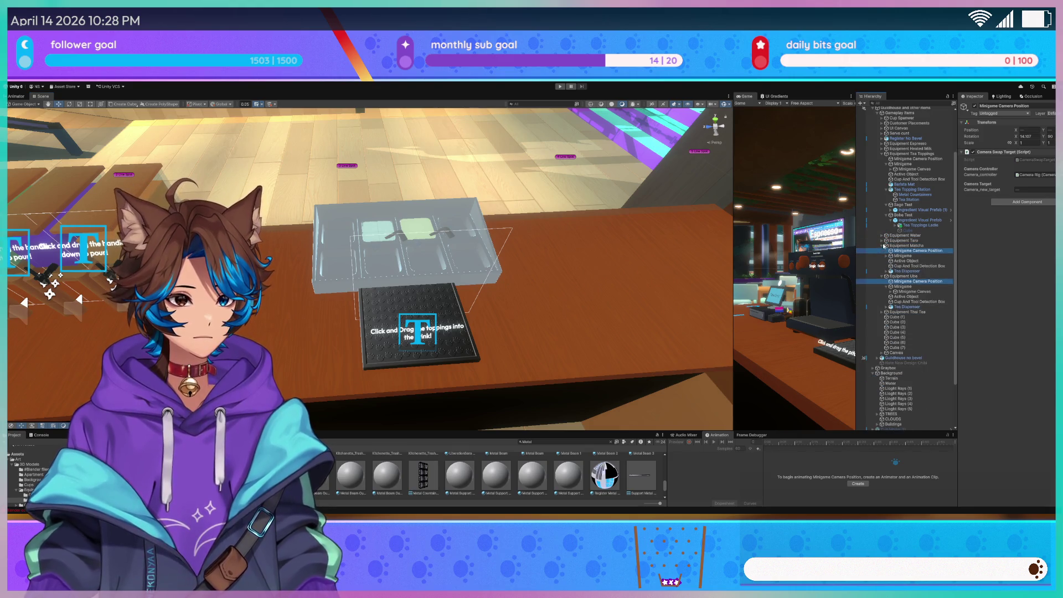
{"action": "left_click", "coordinate": [882, 237]}
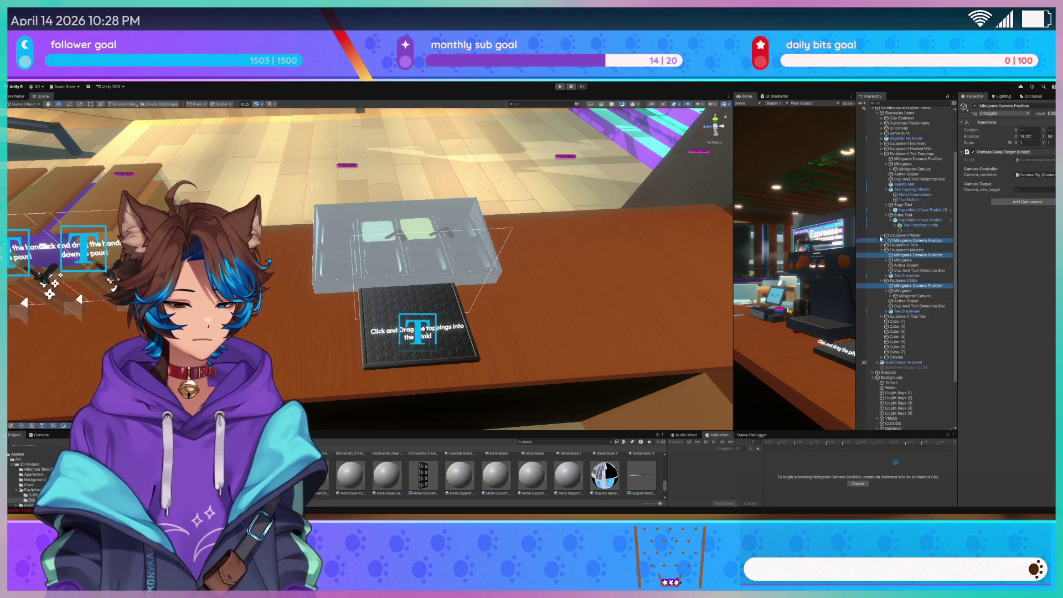
{"action": "key", "text": "f"}
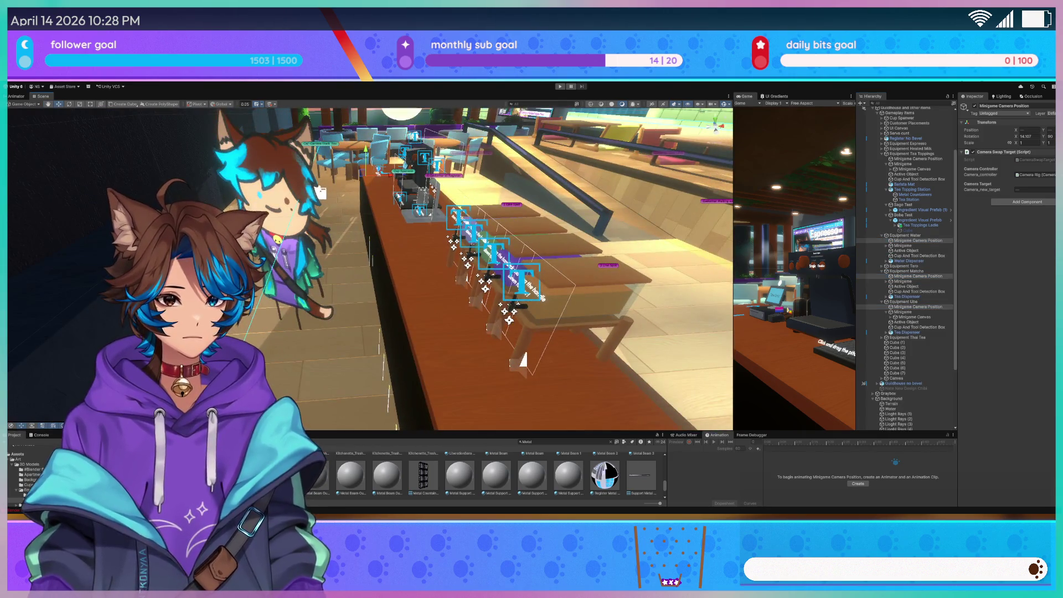
{"action": "left_click", "coordinate": [881, 265]}
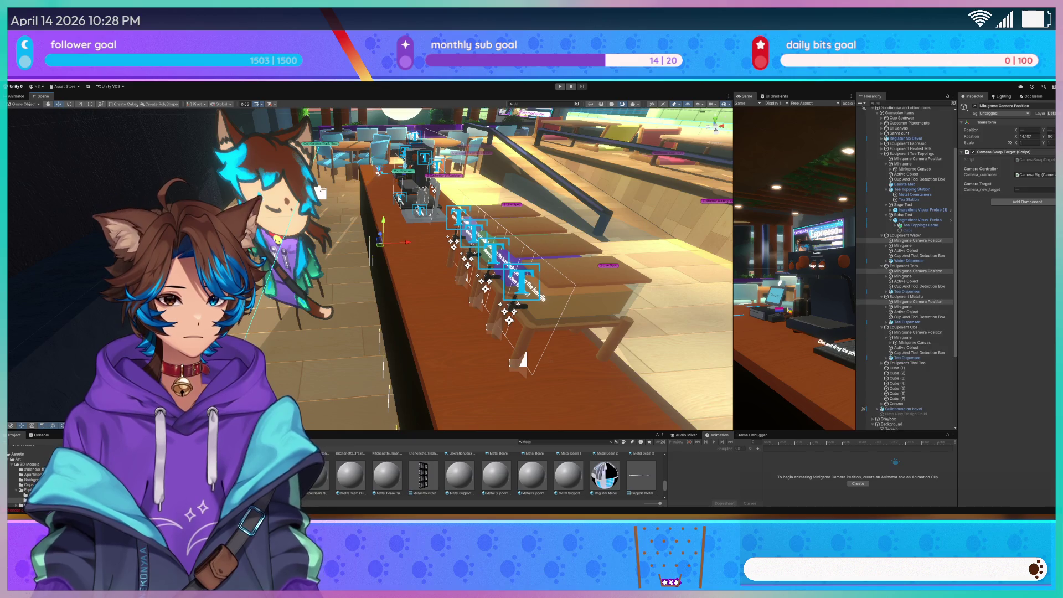
{"action": "left_click", "coordinate": [882, 236]}
{"action": "double_click", "coordinate": [902, 236]}
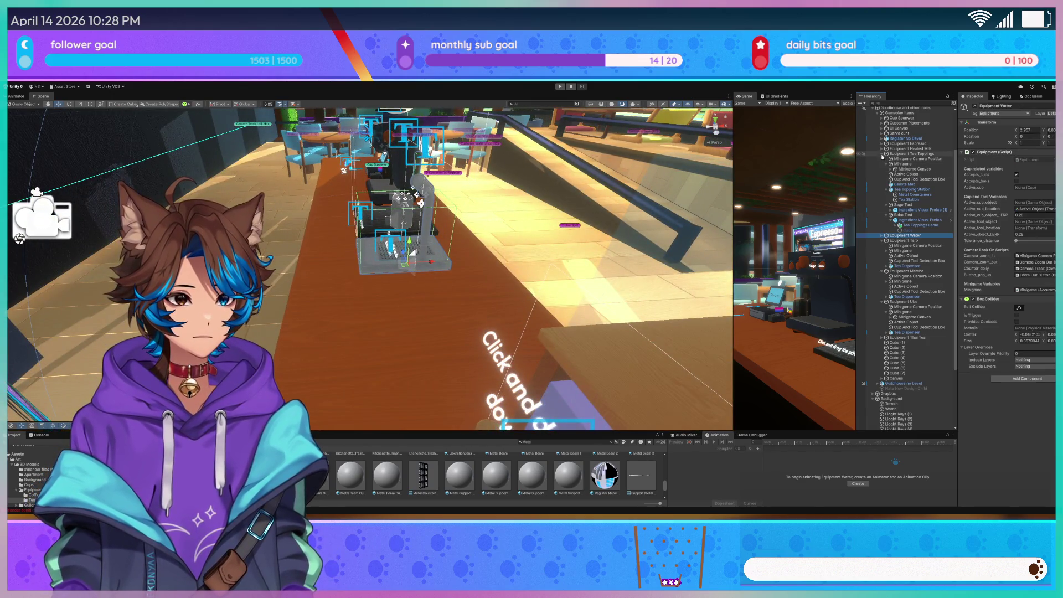
{"action": "left_click", "coordinate": [881, 154]}
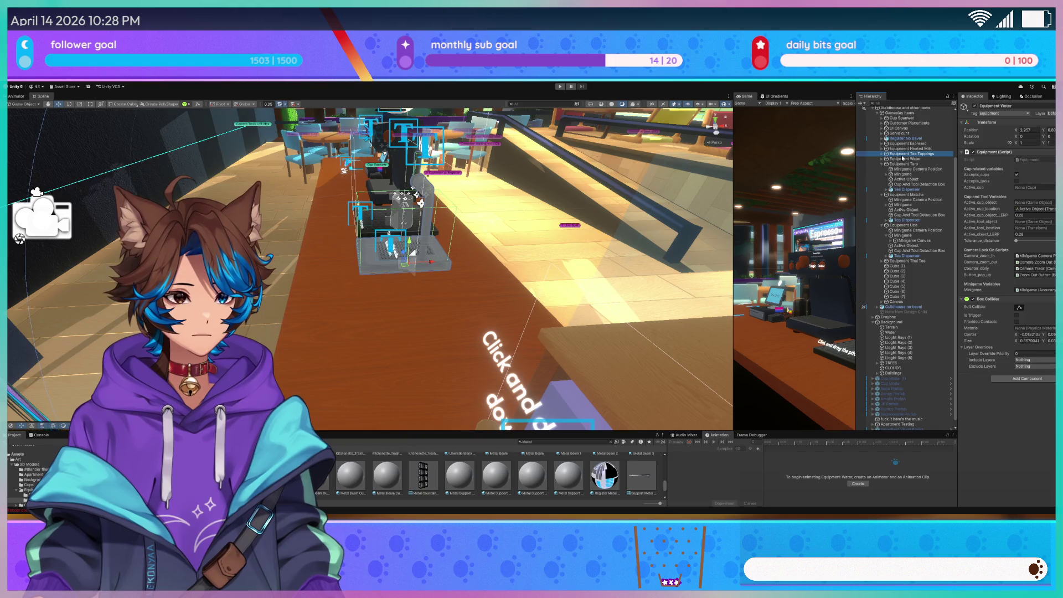
{"action": "left_click", "coordinate": [903, 154]}
Place Equipment Tea Toppings below Equipment Water and paste a Minigame Camera Position into Equipment Thai Tea
{"action": "left_click_drag", "start_coordinate": [905, 164], "coordinate": [906, 162]}
{"action": "left_click", "coordinate": [906, 169]}
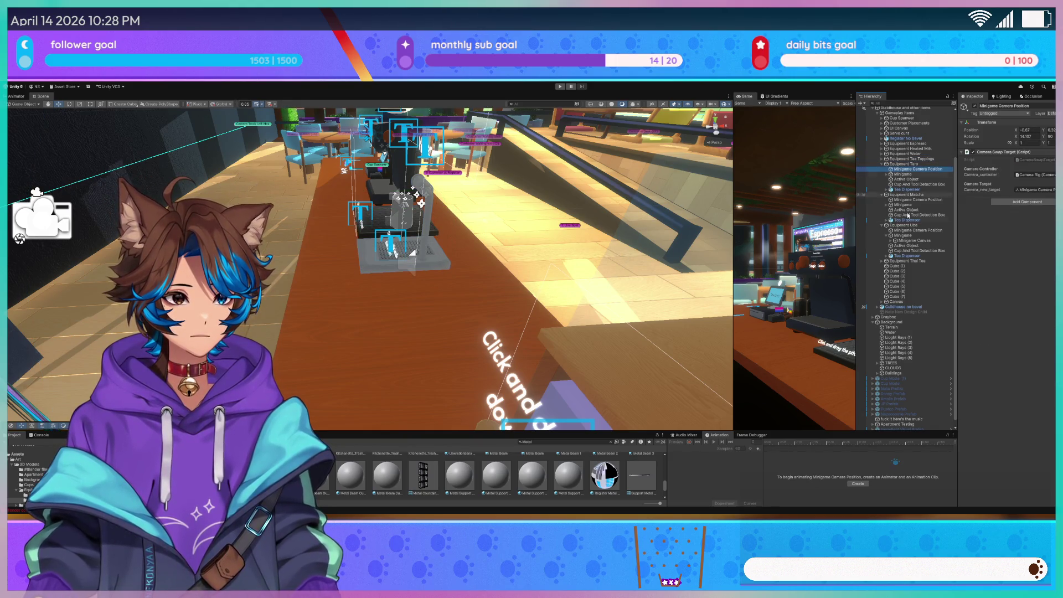
{"action": "key", "text": "ctrl+v"}
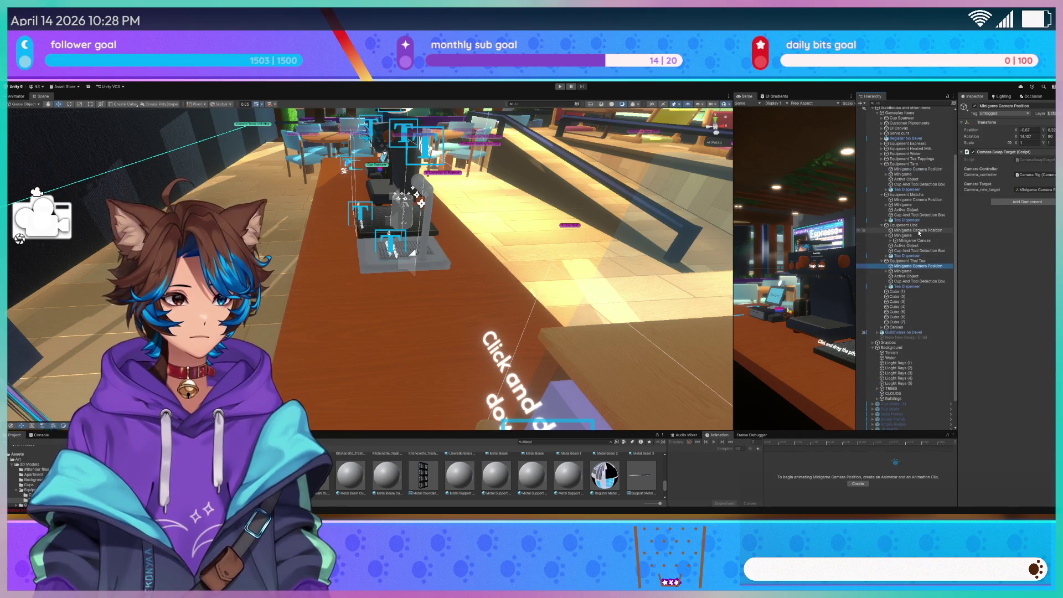
{"action": "left_click", "coordinate": [916, 230], "text": "ctrl"}
{"action": "left_click", "coordinate": [916, 200], "text": "ctrl"}
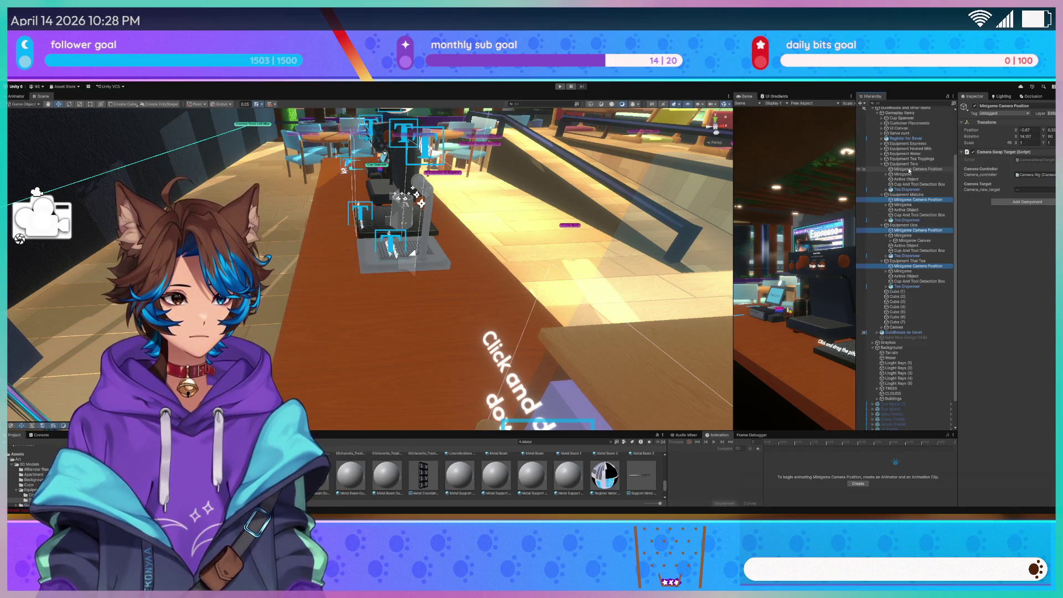
{"action": "mouse_move", "coordinate": [548, 222]}
{"action": "left_mouse_down"}
{"action": "mouse_move", "coordinate": [567, 225]}
{"action": "mouse_move", "coordinate": [310, 297]}
{"action": "left_mouse_up"}
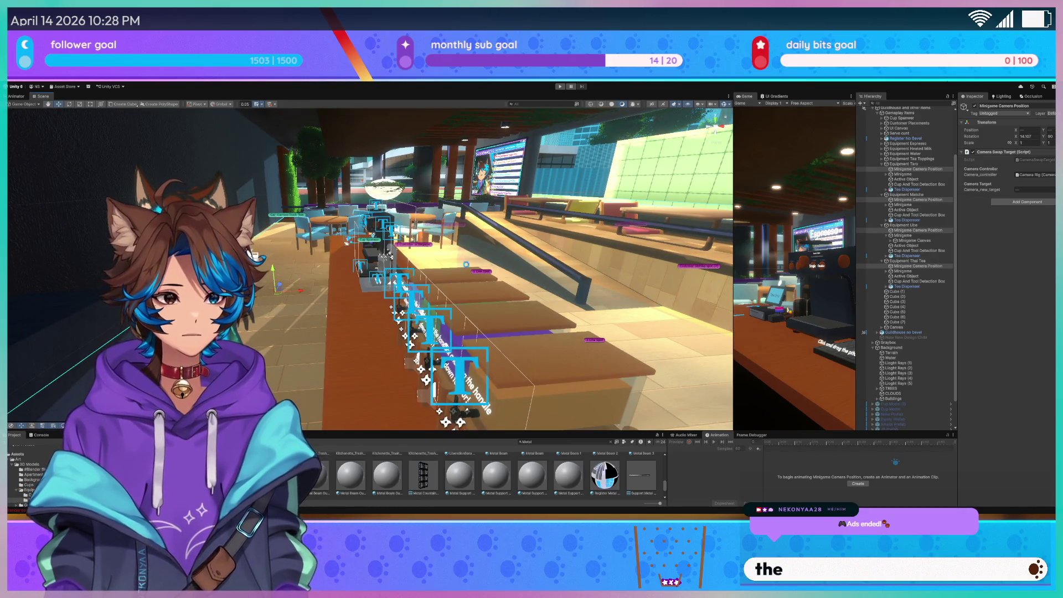
{"action": "left_click", "coordinate": [496, 262]}
{"action": "key", "text": "f"}
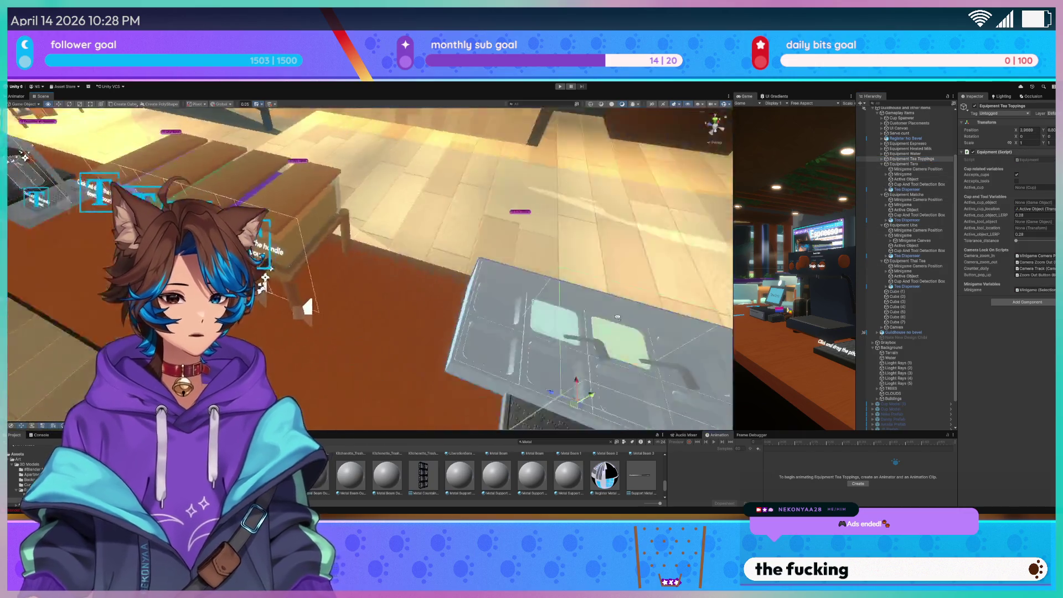
Slide the toppings tray left along the counter beside the water station
{"action": "left_click_drag", "start_coordinate": [567, 288], "coordinate": [261, 271]}
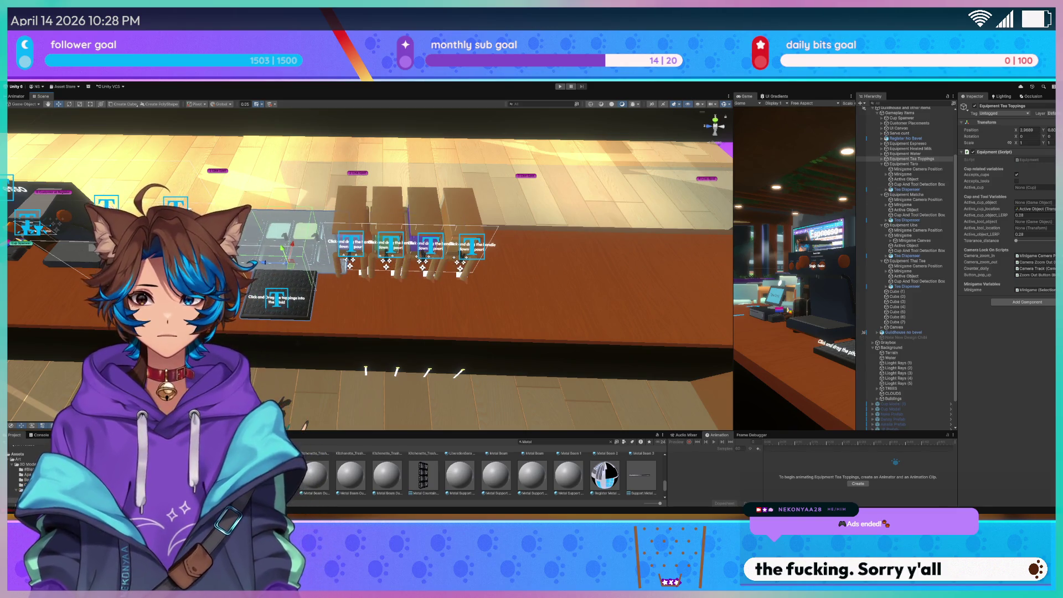
{"action": "key", "text": "f"}
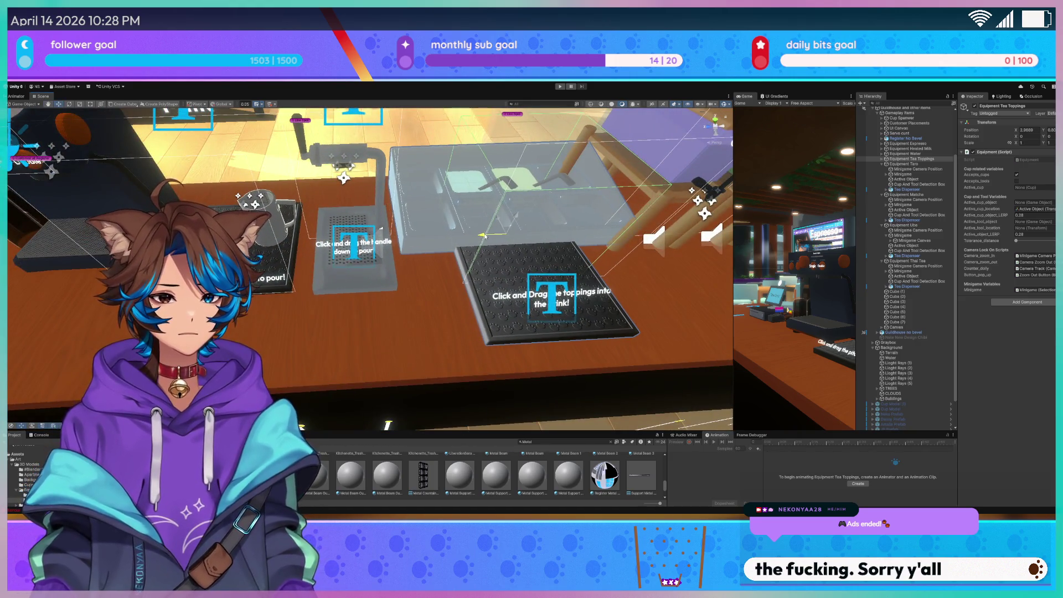
{"action": "left_click", "coordinate": [919, 144]}
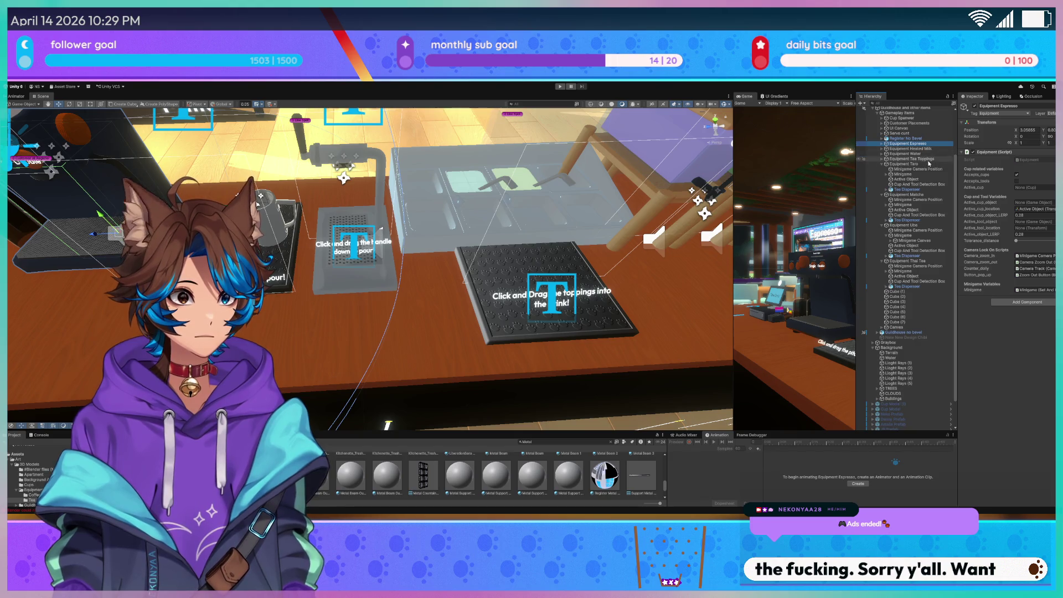
{"action": "left_click", "coordinate": [897, 159], "text": "shift"}
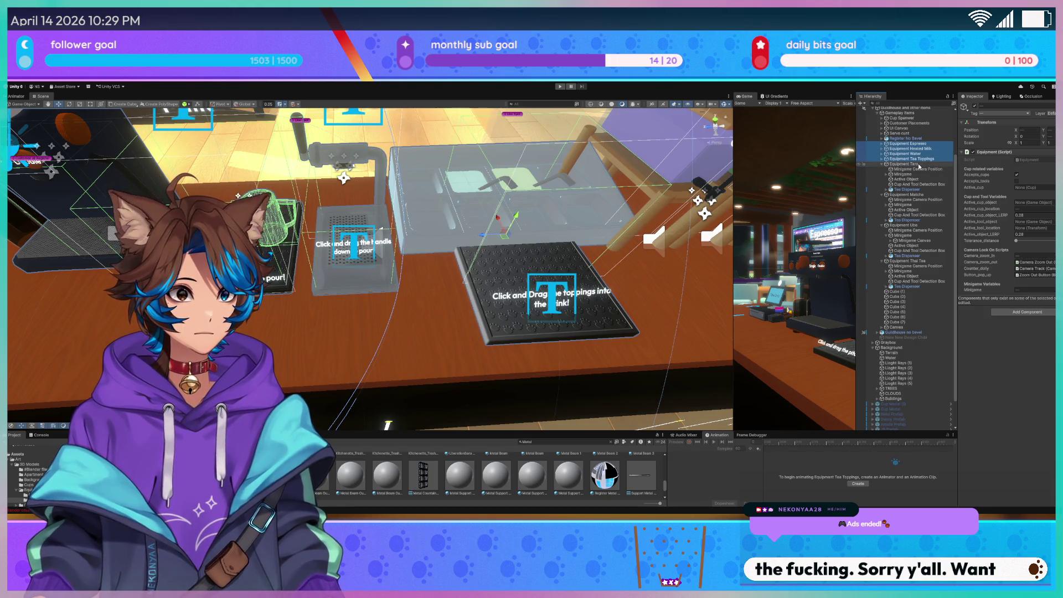
Collapse the Taro, Matcha, Ube and Thai Tea groups and start a playtest
{"action": "left_click", "coordinate": [881, 166]}
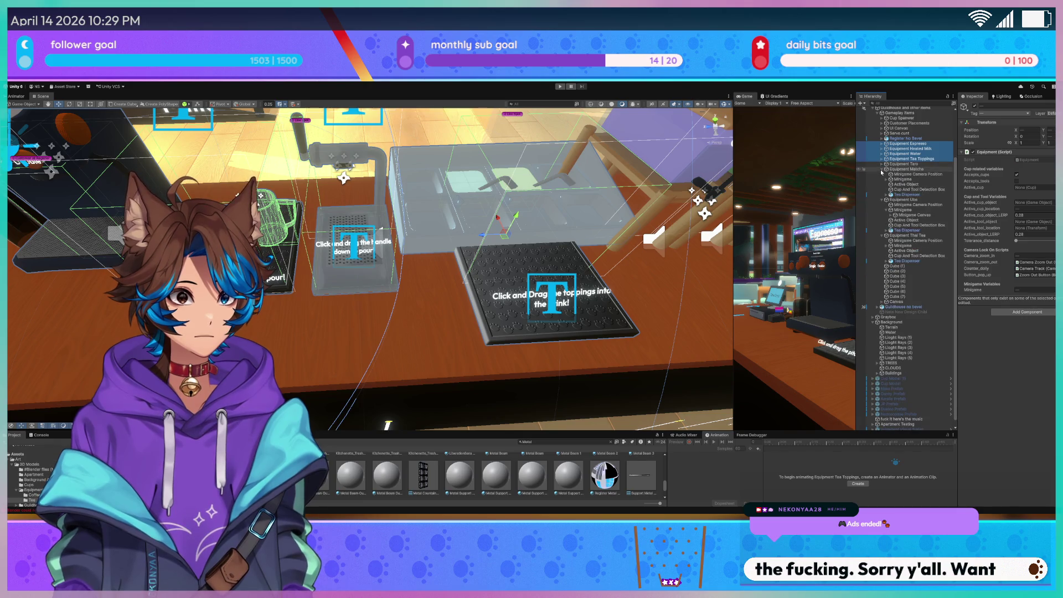
{"action": "left_click", "coordinate": [880, 169]}
{"action": "left_click", "coordinate": [881, 197]}
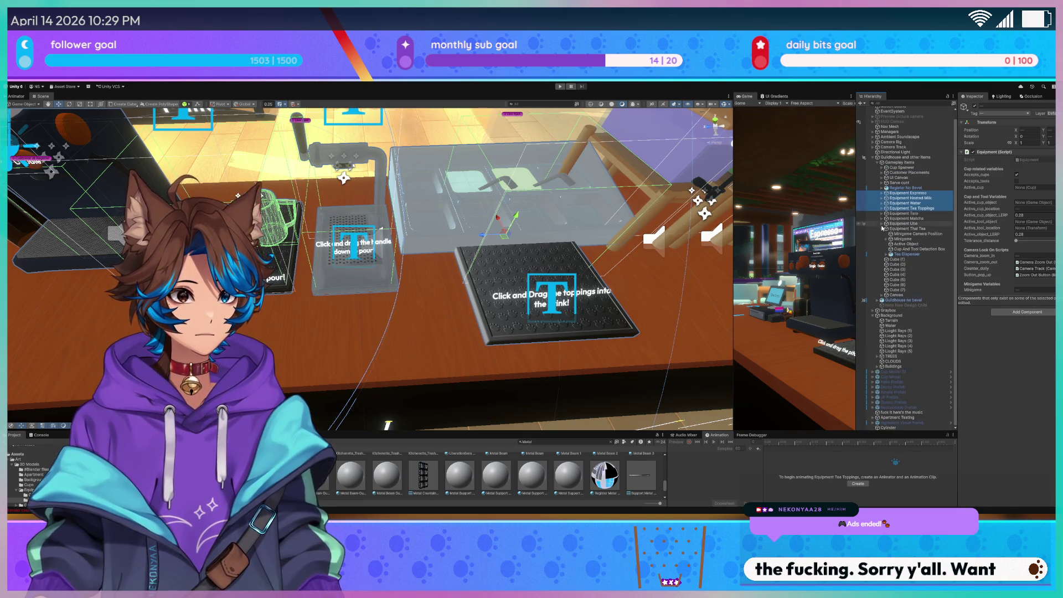
{"action": "left_click", "coordinate": [881, 228]}
{"action": "left_click", "coordinate": [908, 221]}
{"action": "double_click", "coordinate": [907, 236]}
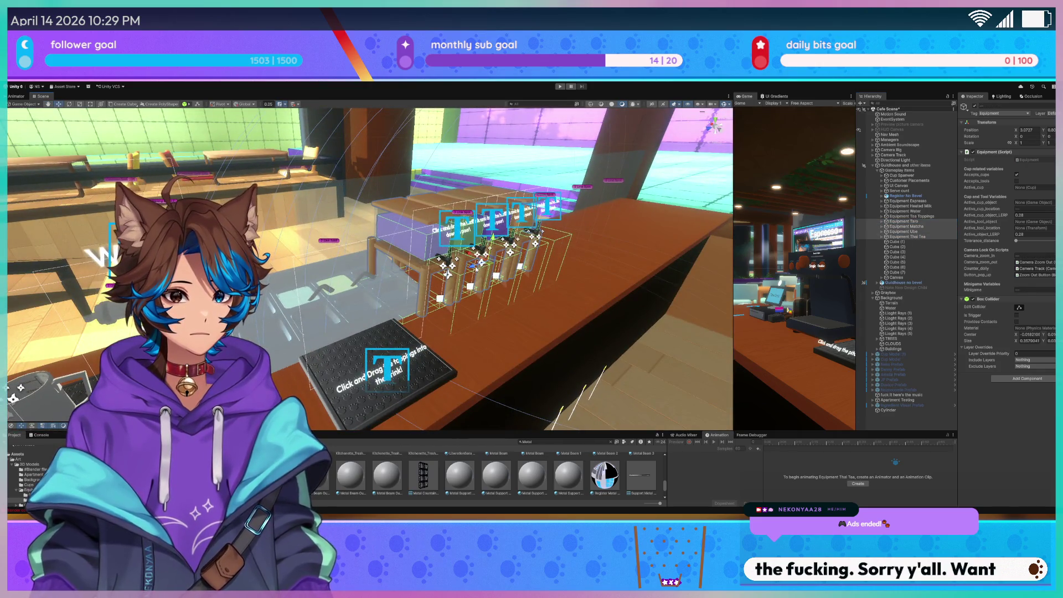
{"action": "mouse_move", "coordinate": [365, 321]}
{"action": "left_mouse_down"}
{"action": "mouse_move", "coordinate": [536, 312]}
{"action": "mouse_move", "coordinate": [391, 134]}
{"action": "left_mouse_up"}
{"action": "left_click", "coordinate": [560, 87]}
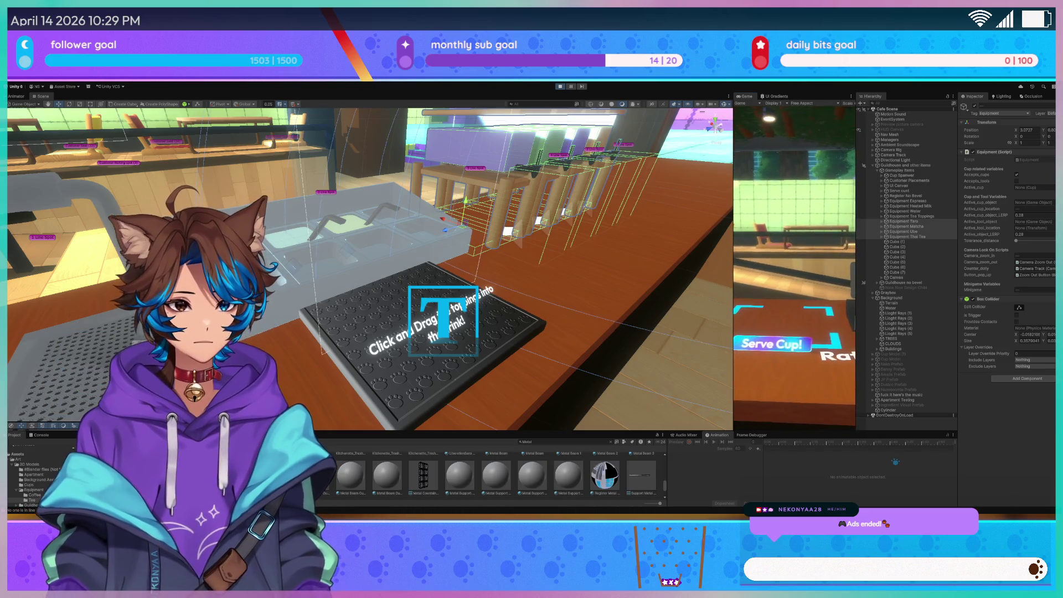
Enlarge the Game view, play through the prep stations to the toppings tray, then stop
{"action": "left_click_drag", "start_coordinate": [733, 191], "coordinate": [151, 191]}
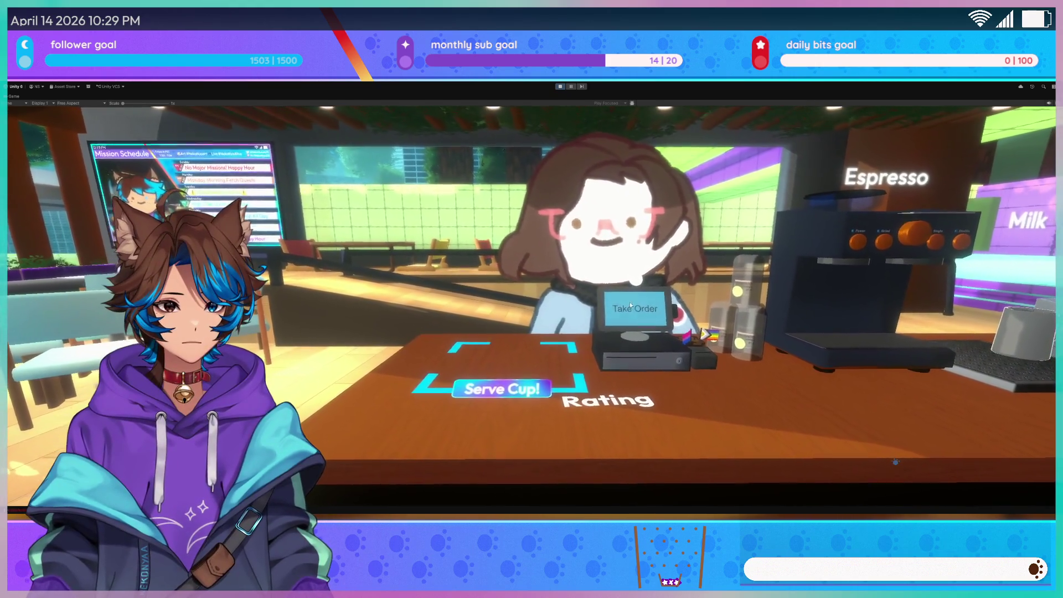
{"action": "left_click", "coordinate": [629, 303]}
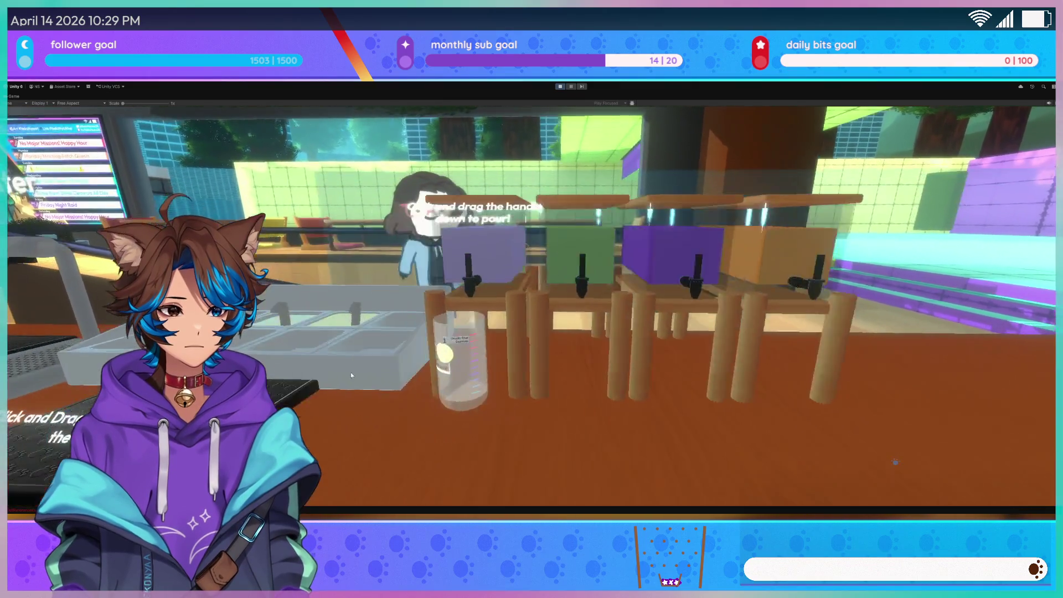
{"action": "left_click", "coordinate": [545, 387]}
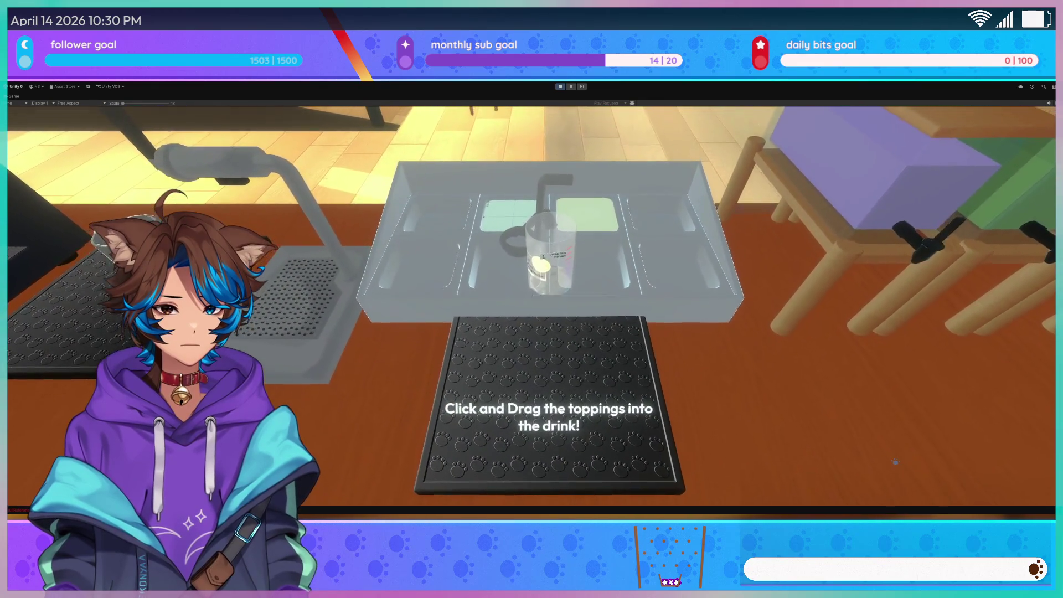
{"action": "key", "text": "ctrl+p"}
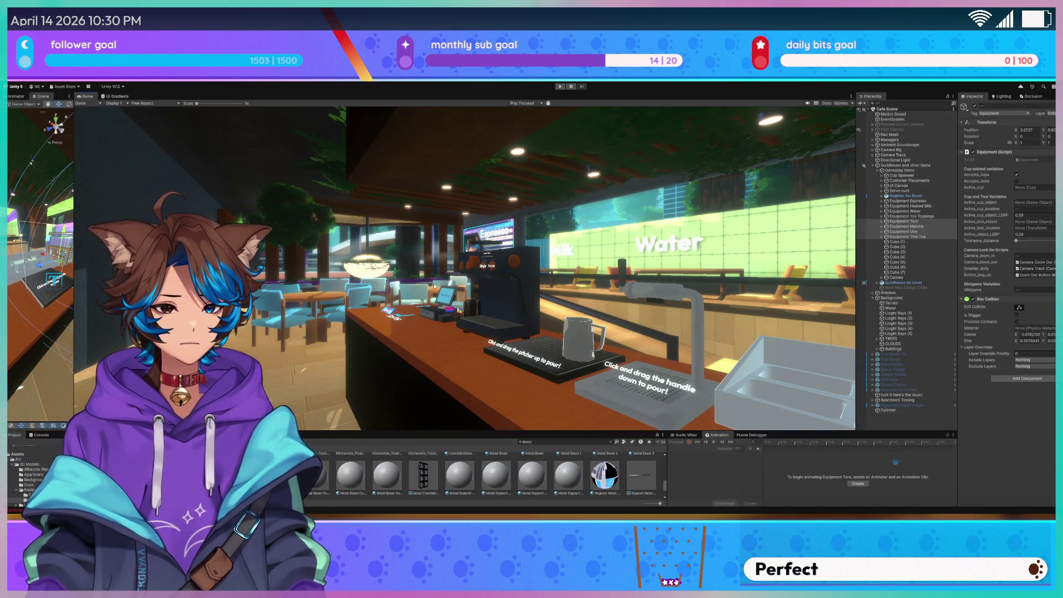
Widen the scene view, zoom in on the toppings tray's paw mat, then rebalance with the game view
{"action": "left_click_drag", "start_coordinate": [74, 244], "coordinate": [925, 243]}
{"action": "mouse_move", "coordinate": [700, 220]}
{"action": "left_mouse_down"}
{"action": "mouse_move", "coordinate": [655, 298]}
{"action": "mouse_move", "coordinate": [513, 274]}
{"action": "mouse_move", "coordinate": [512, 308]}
{"action": "mouse_move", "coordinate": [496, 291]}
{"action": "left_mouse_up"}
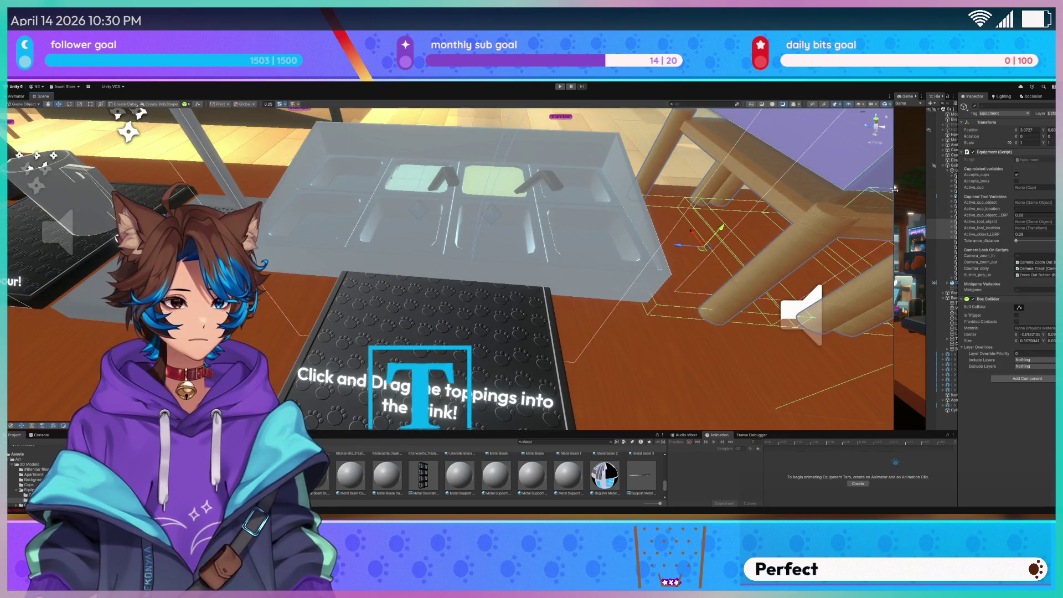
{"action": "left_click_drag", "start_coordinate": [895, 189], "coordinate": [735, 190]}
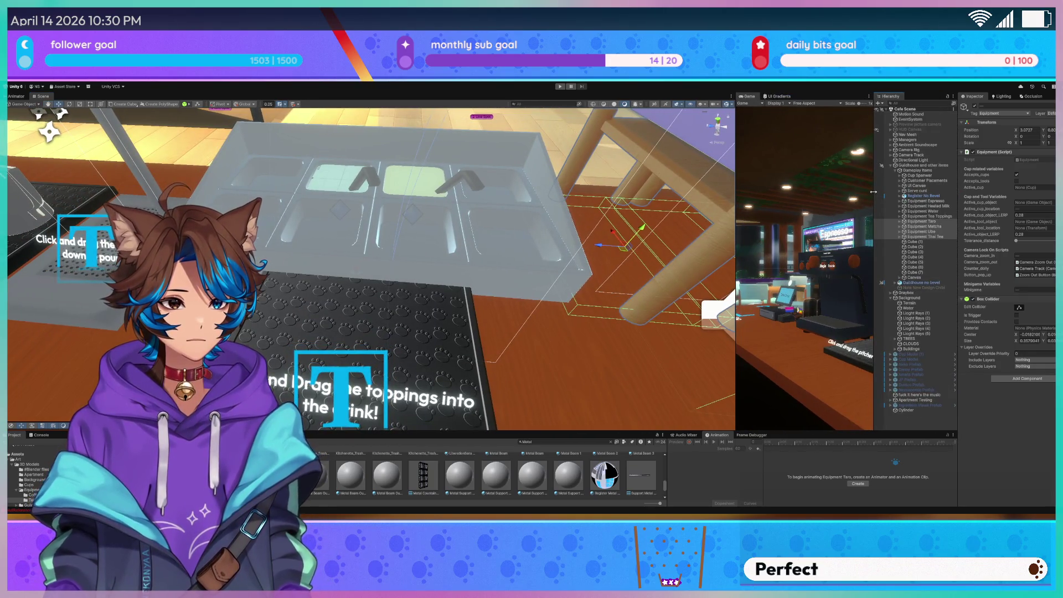
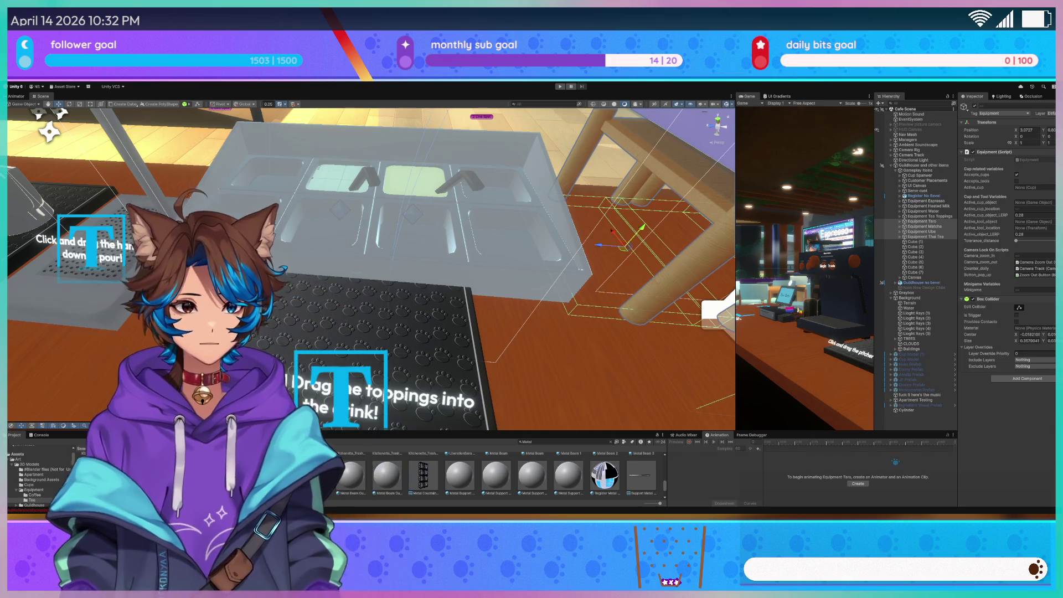
Shift the Cup And Tool Detection Box left along X under Equipment Tea Toppings
{"action": "left_click", "coordinate": [900, 216]}
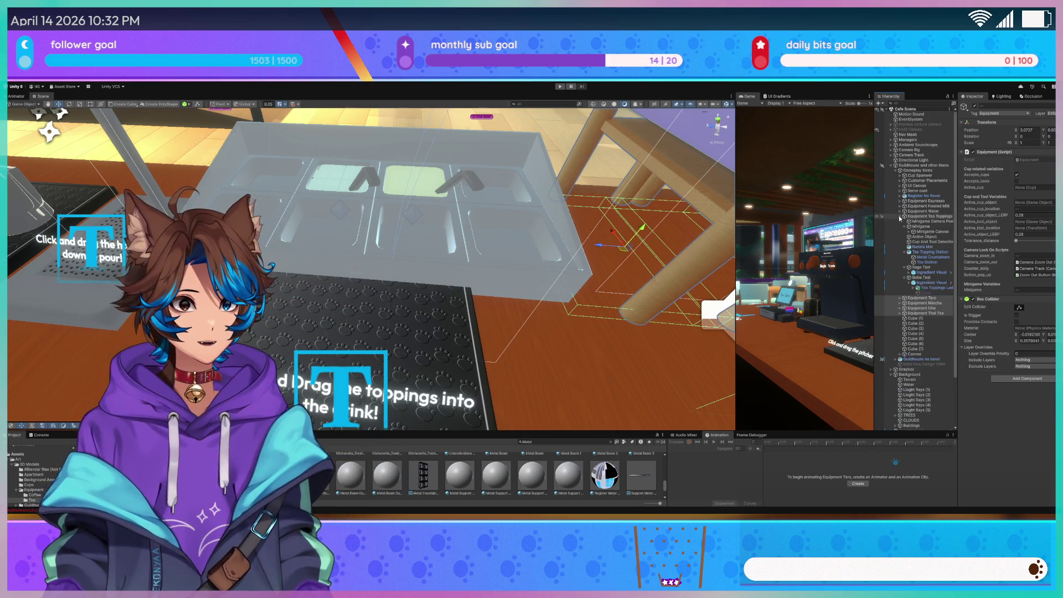
{"action": "left_click", "coordinate": [926, 222]}
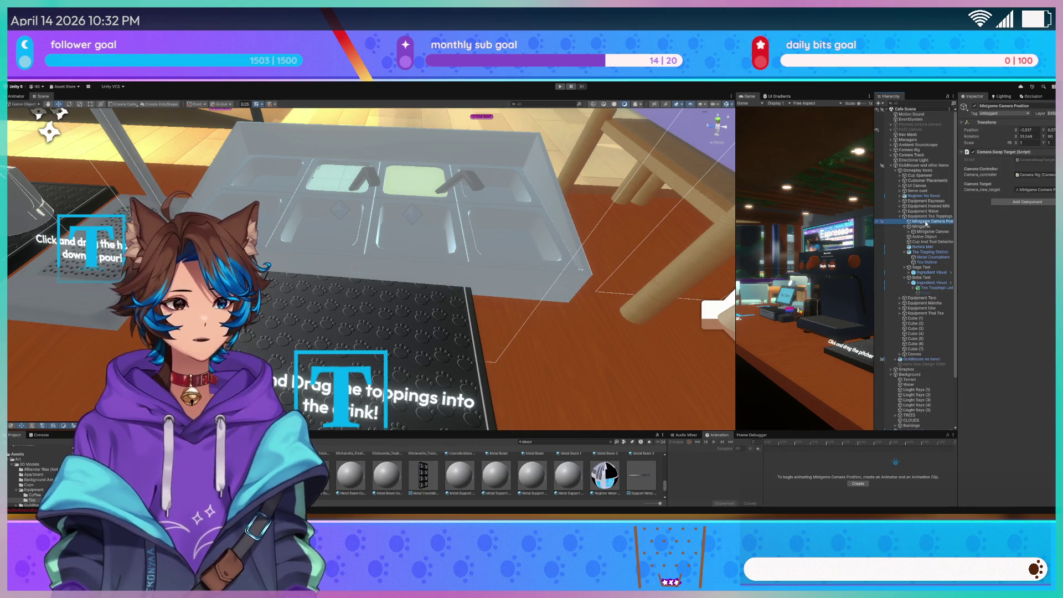
{"action": "double_click", "coordinate": [931, 242]}
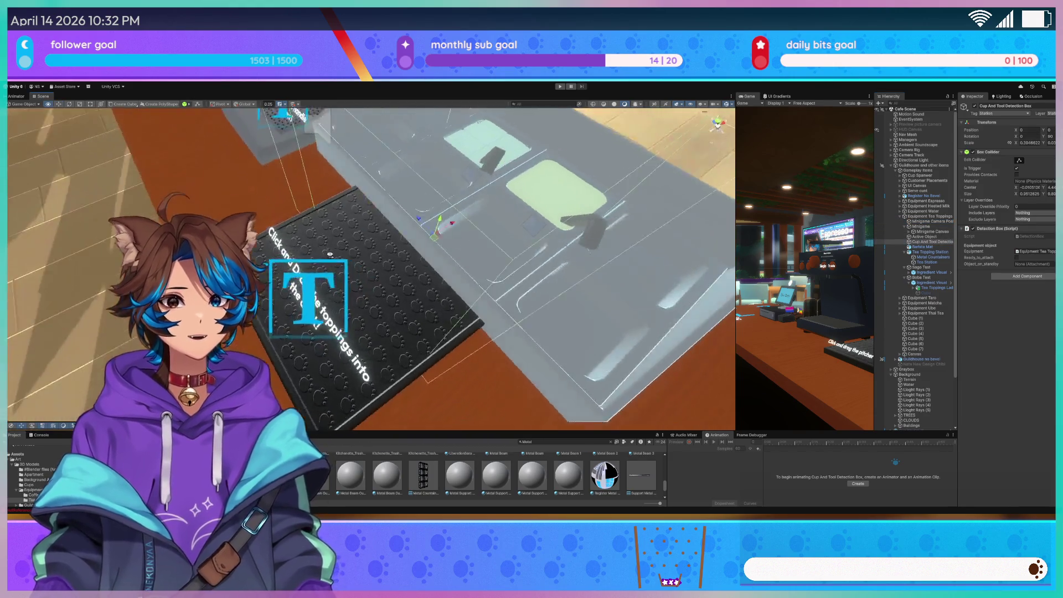
{"action": "left_click_drag", "start_coordinate": [406, 228], "coordinate": [338, 259]}
{"action": "key", "text": "ctrl+z"}
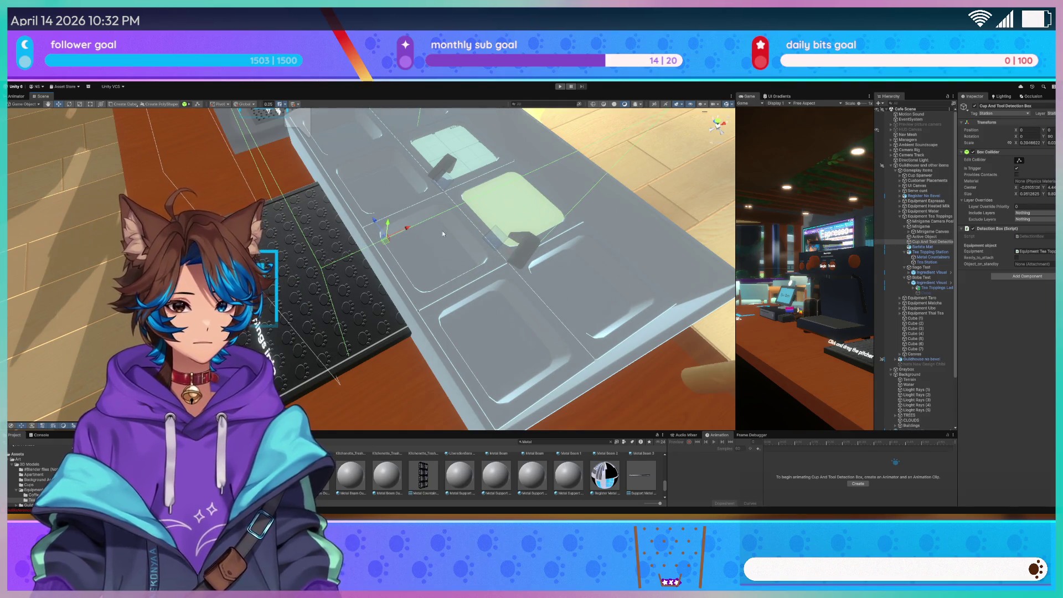
{"action": "mouse_move", "coordinate": [407, 228]}
{"action": "left_mouse_down"}
{"action": "mouse_move", "coordinate": [328, 276]}
{"action": "mouse_move", "coordinate": [311, 269]}
{"action": "mouse_move", "coordinate": [382, 266]}
{"action": "left_mouse_up"}
{"action": "key", "text": "f"}
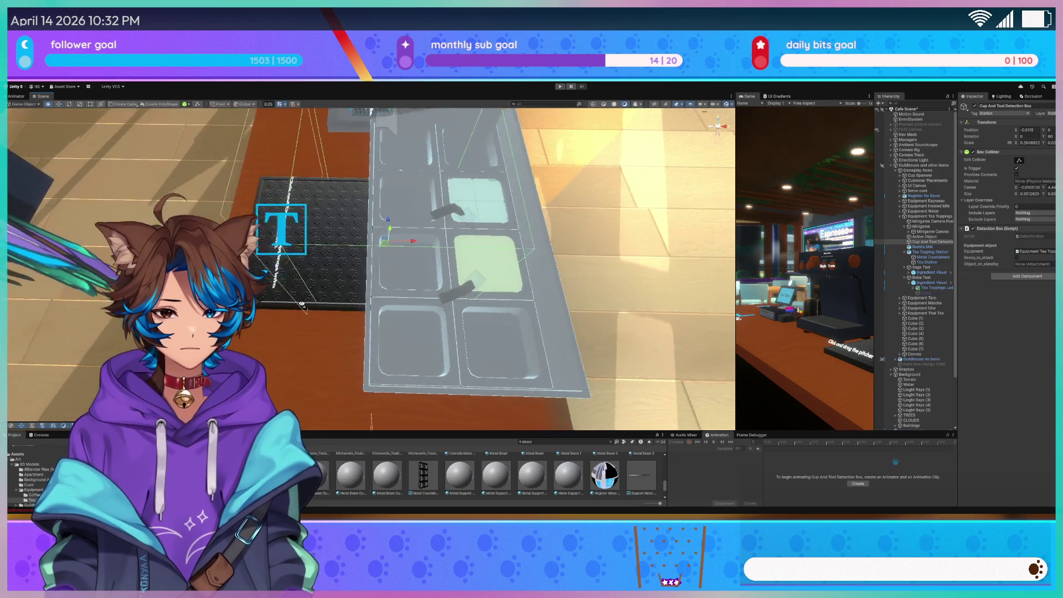
Shrink the Barista Mat down to about 40 scale
{"action": "left_click", "coordinate": [315, 301]}
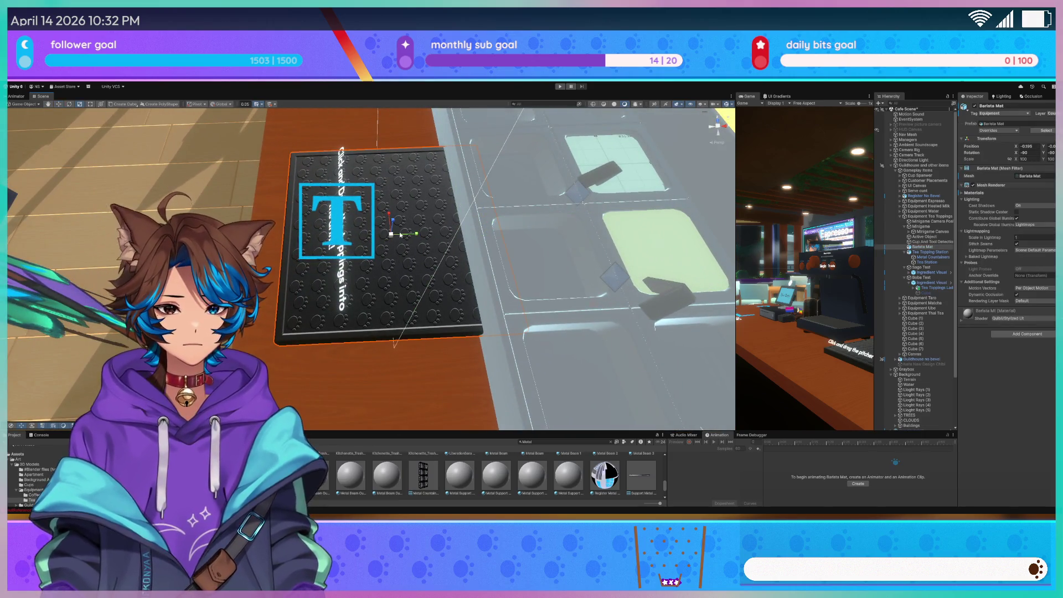
{"action": "left_click_drag", "start_coordinate": [391, 235], "coordinate": [447, 233]}
{"action": "key", "text": "w"}
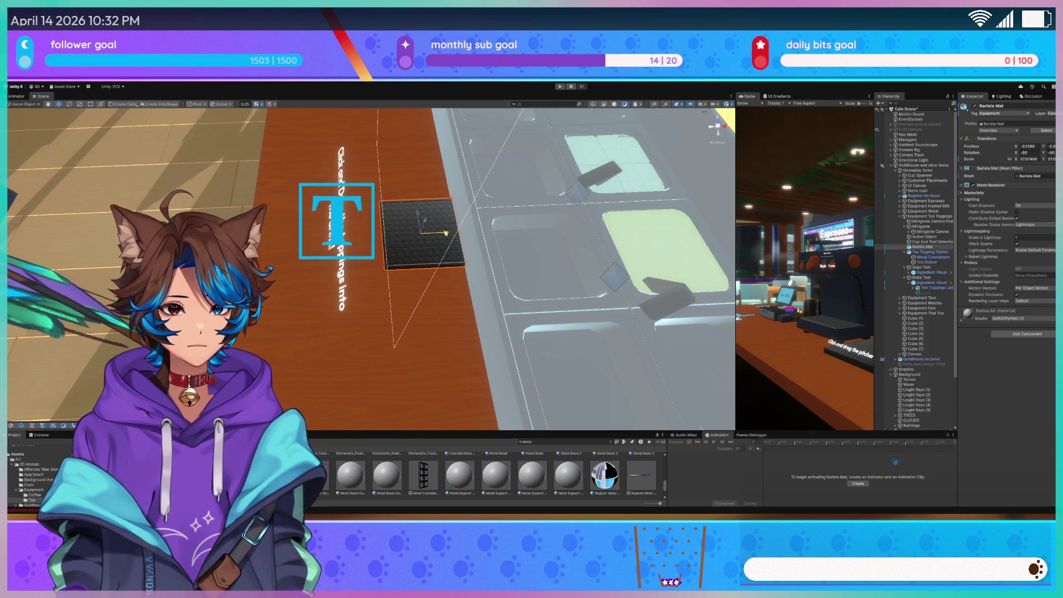
{"action": "left_click_drag", "start_coordinate": [923, 247], "coordinate": [934, 244]}
Move the Active Object left onto the dark mat, then enter Play mode
{"action": "left_click", "coordinate": [935, 244]}
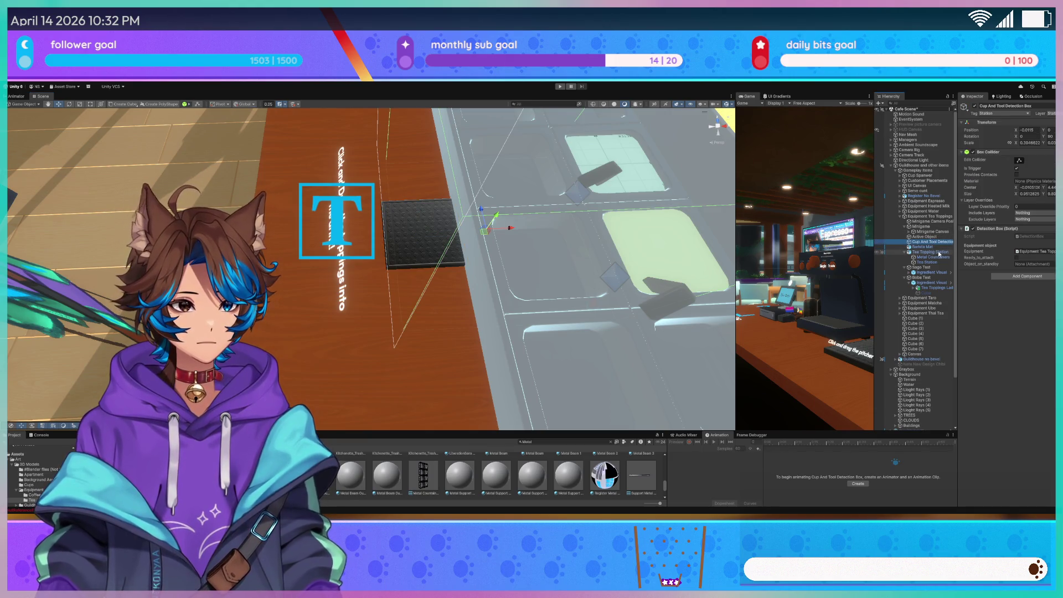
{"action": "left_click", "coordinate": [925, 236]}
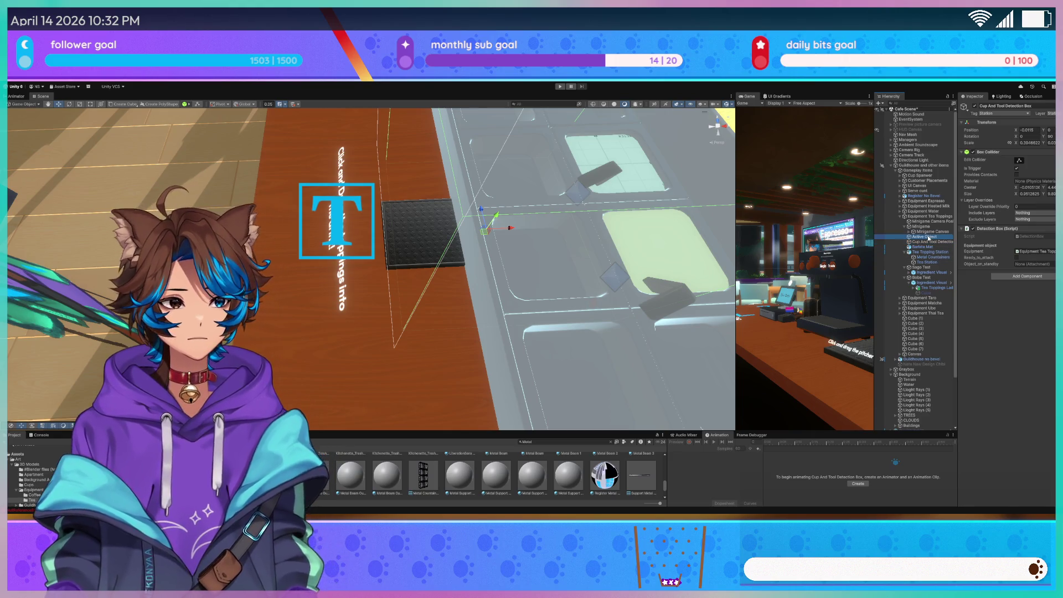
{"action": "left_click_drag", "start_coordinate": [523, 215], "coordinate": [448, 223]}
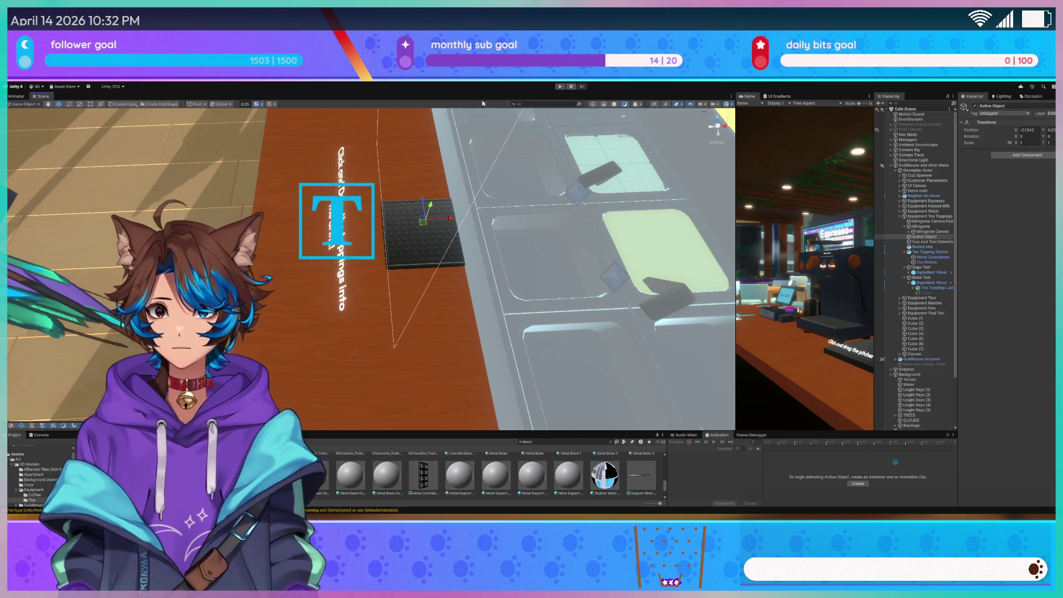
{"action": "left_click", "coordinate": [559, 87]}
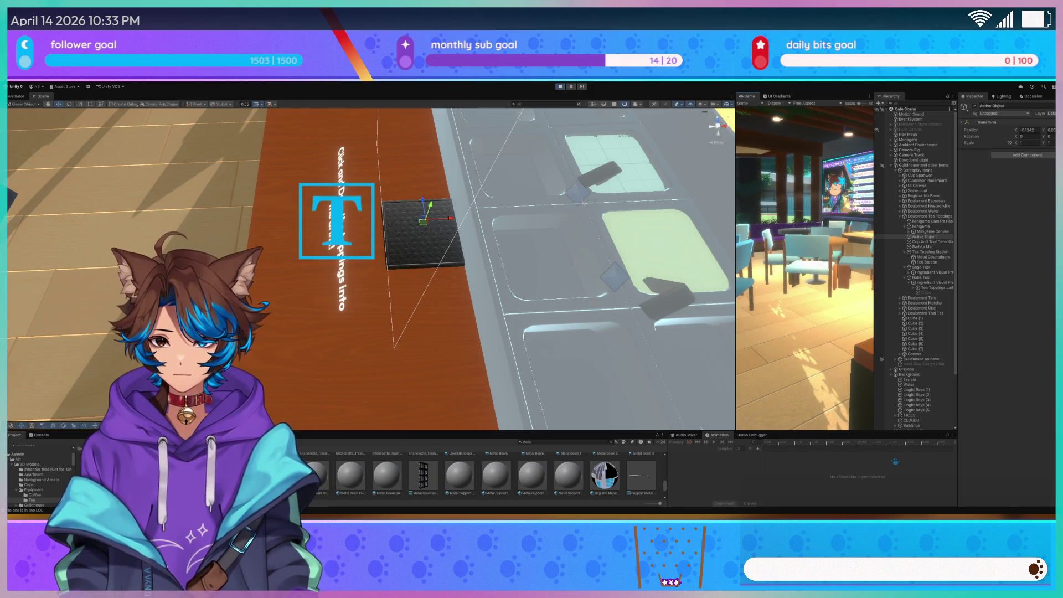
Drag the Scene/Game splitter far left so the running Game view is wide
{"action": "left_click_drag", "start_coordinate": [734, 127], "coordinate": [149, 127]}
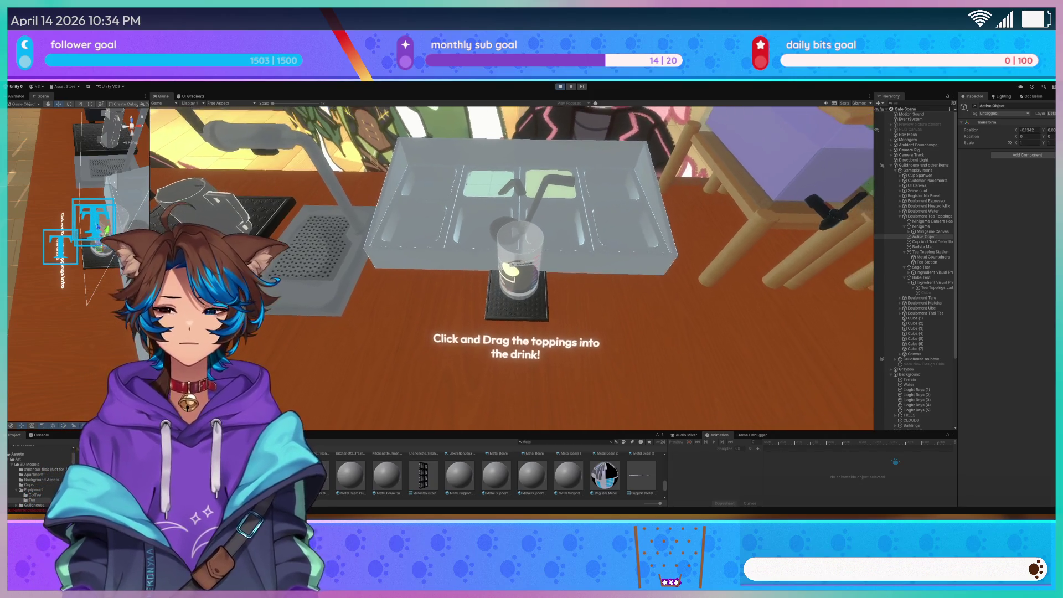
Drop a topping from the tray into the cup, briefly pausing to enlarge the Scene view
{"action": "left_click_drag", "start_coordinate": [475, 188], "coordinate": [521, 271]}
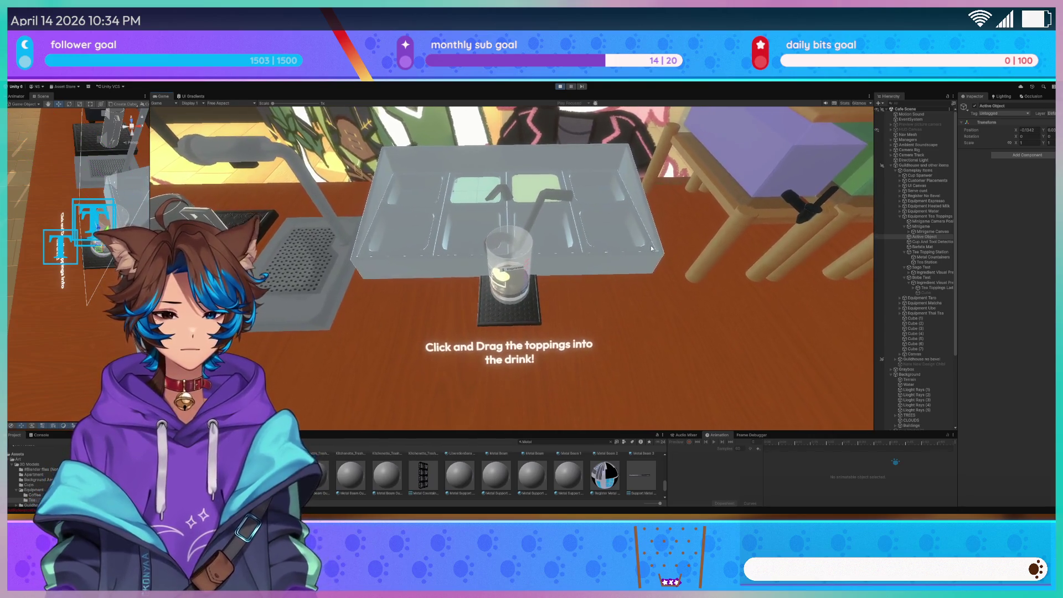
{"action": "left_click", "coordinate": [572, 87]}
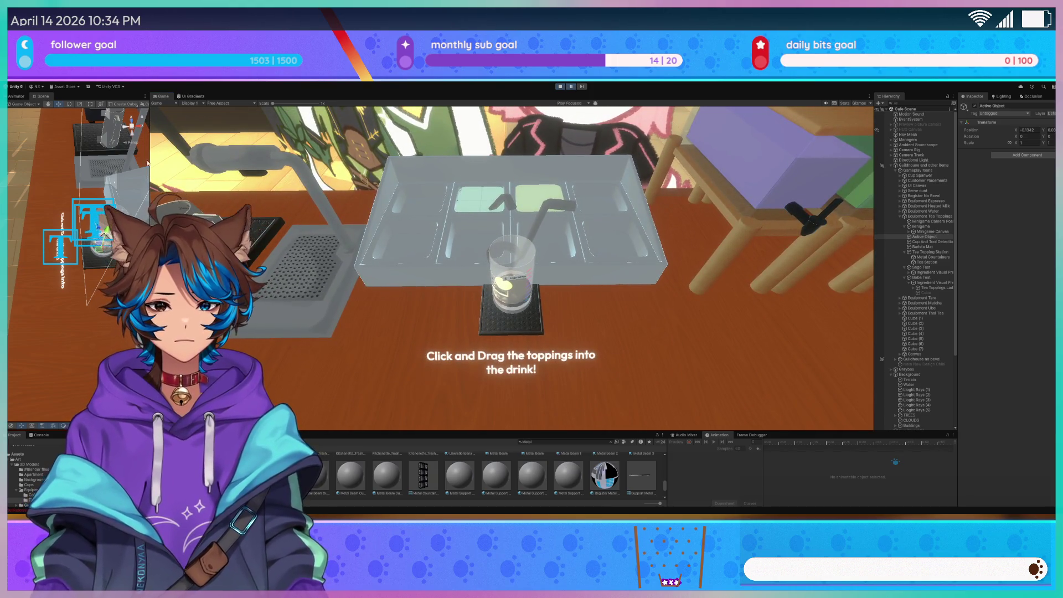
{"action": "left_click_drag", "start_coordinate": [149, 156], "coordinate": [276, 157]}
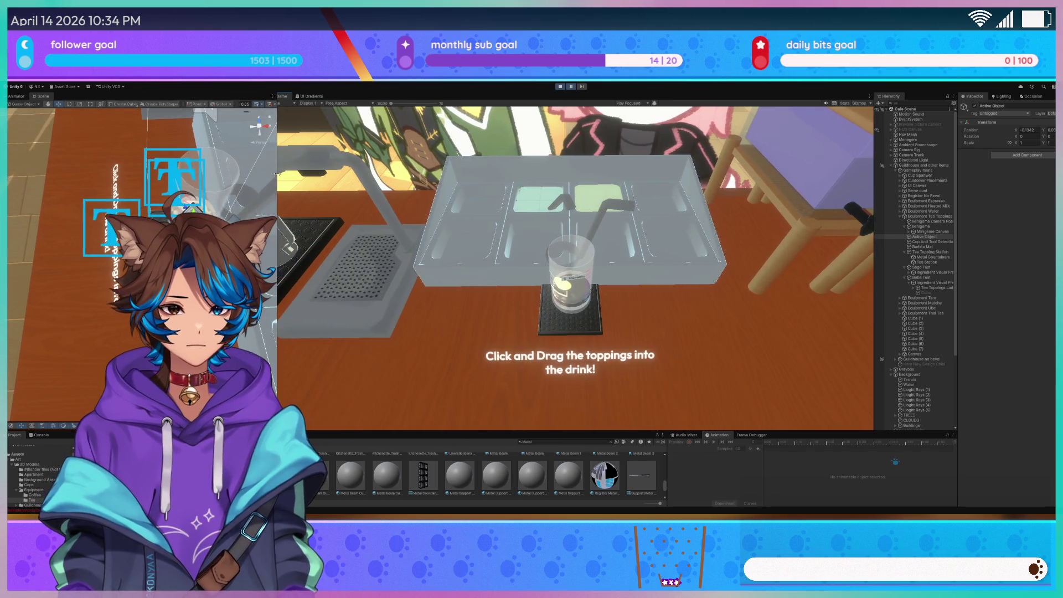
{"action": "left_click", "coordinate": [571, 88]}
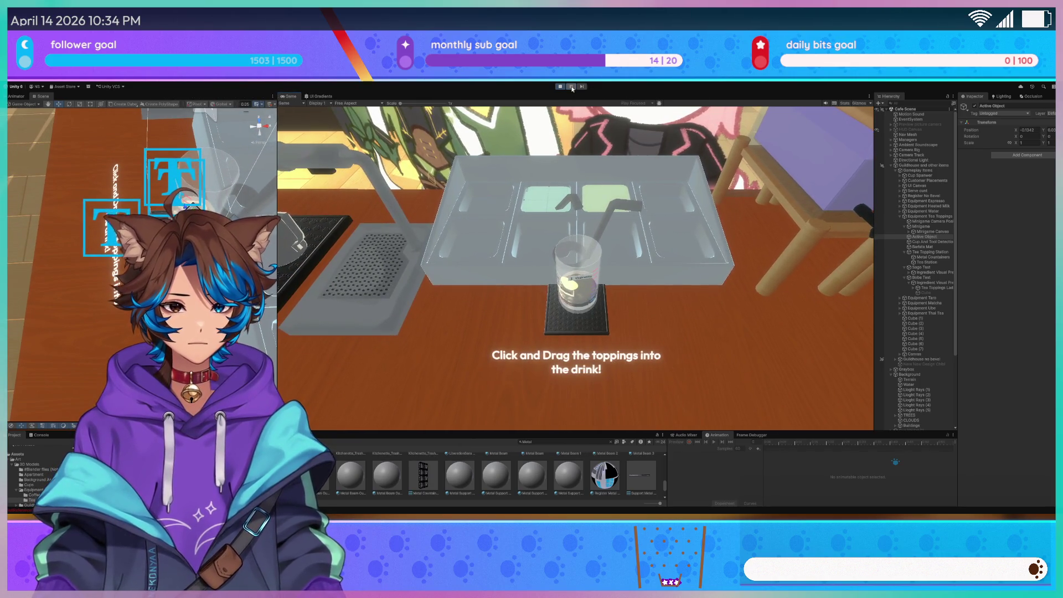
Frame the Minigame Camera Position in the Scene view, then select the prompt Text (TMP)
{"action": "left_click", "coordinate": [933, 222]}
{"action": "key", "text": "f"}
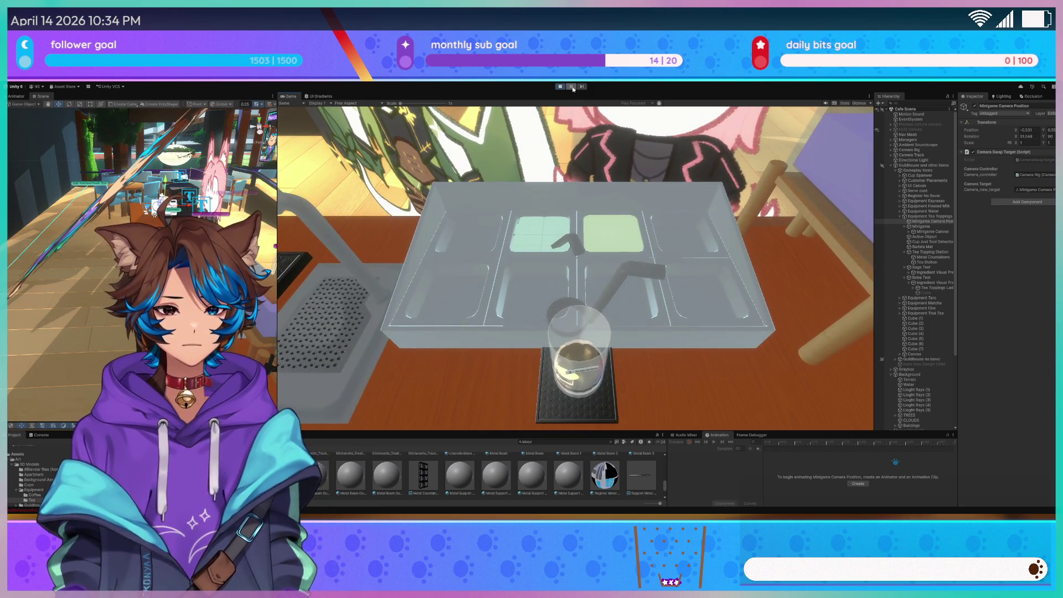
{"action": "left_click", "coordinate": [572, 86]}
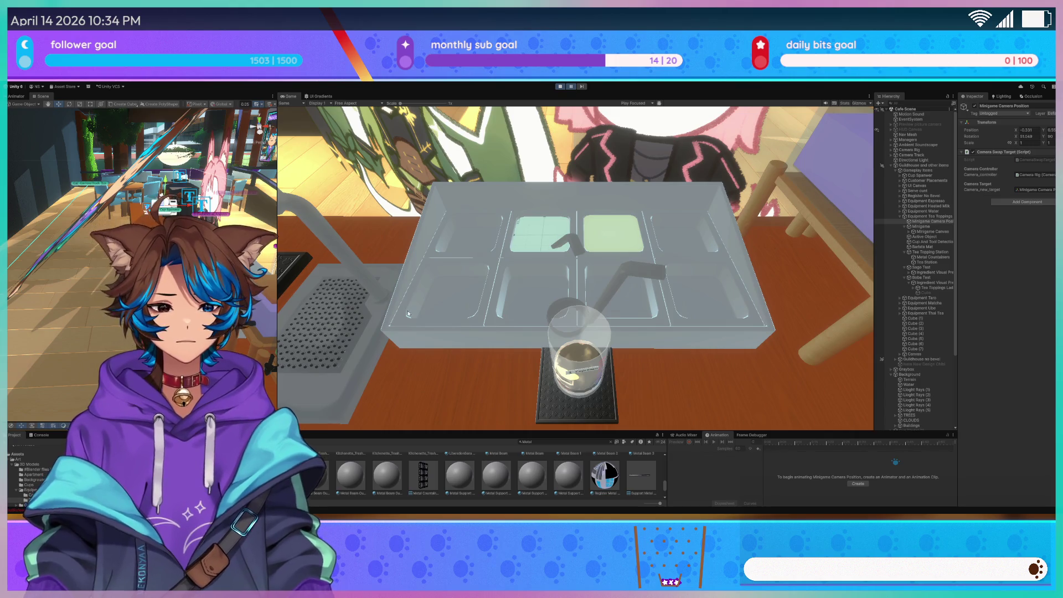
{"action": "scroll", "coordinate": [137, 208], "scroll_direction": "up", "scroll_amount": 5}
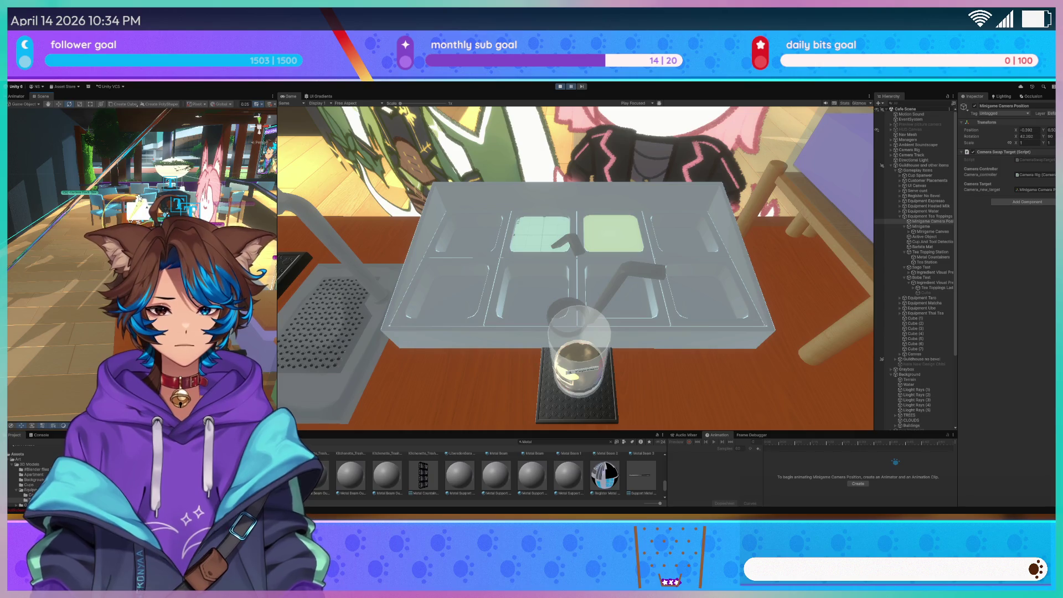
{"action": "left_click", "coordinate": [571, 87]}
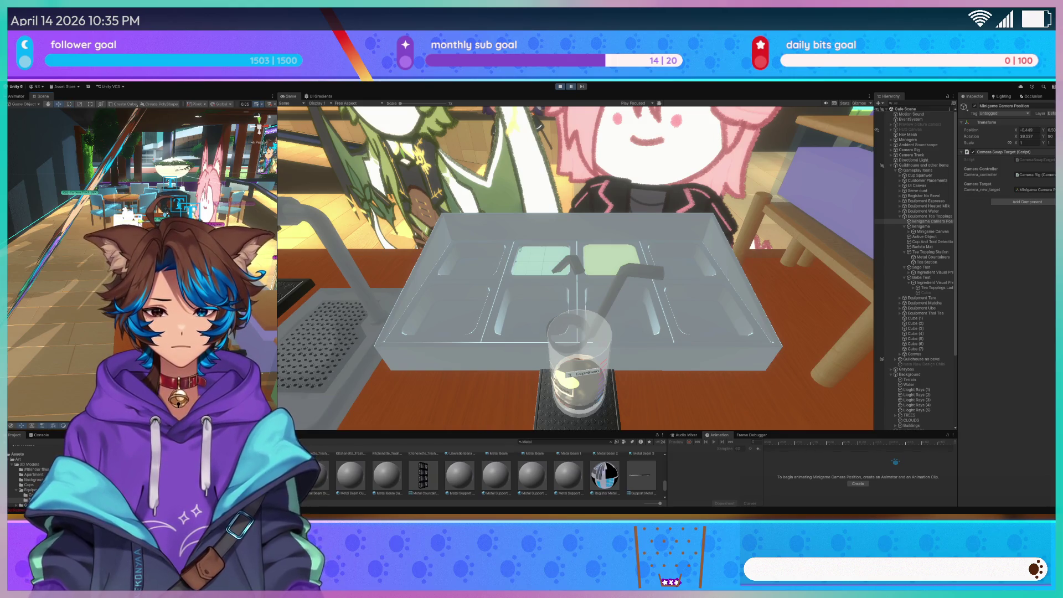
{"action": "left_click", "coordinate": [571, 87]}
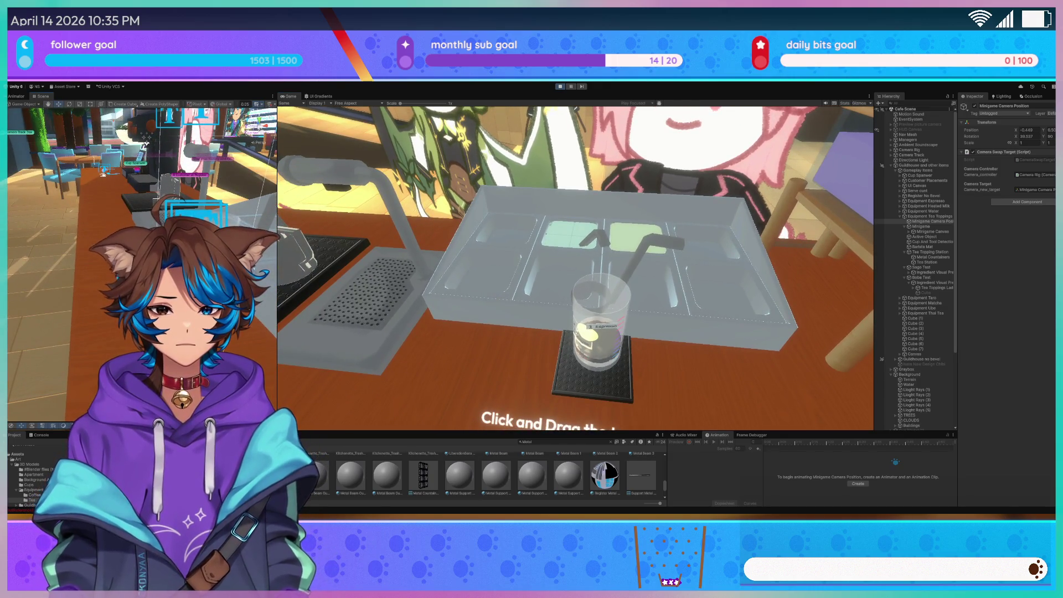
{"action": "left_click", "coordinate": [187, 205]}
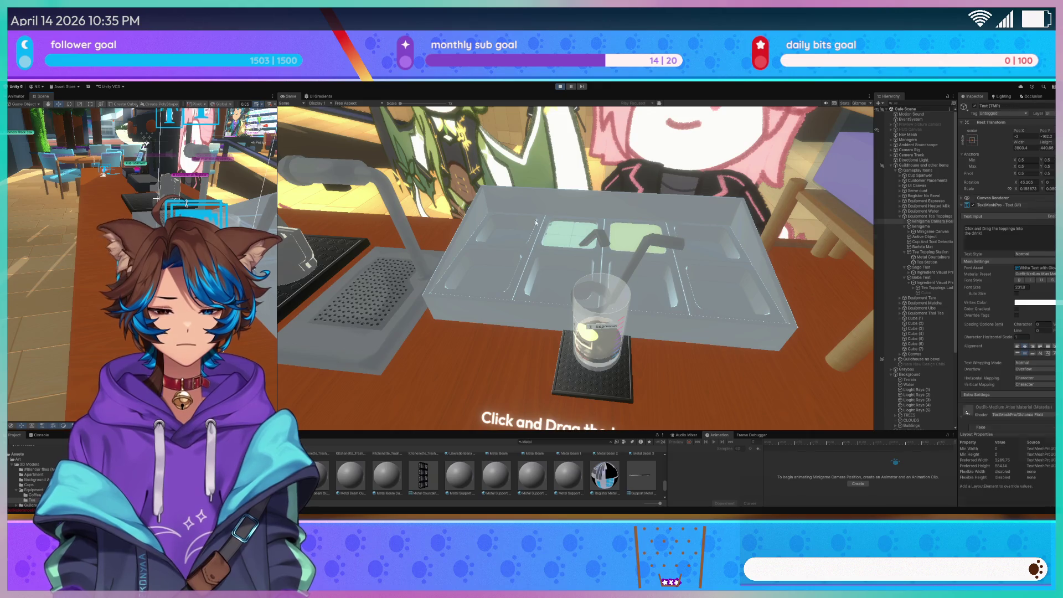
Exit Play mode and reselect the prompt Text (TMP) under Minigame Canvas, framing it
{"action": "left_click", "coordinate": [565, 87]}
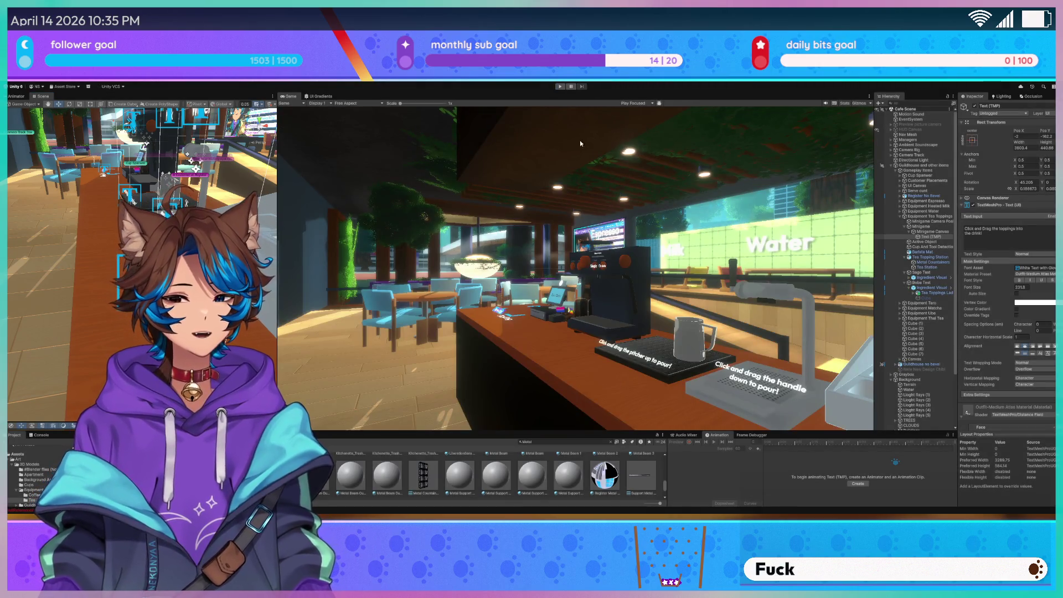
{"action": "key", "text": "f"}
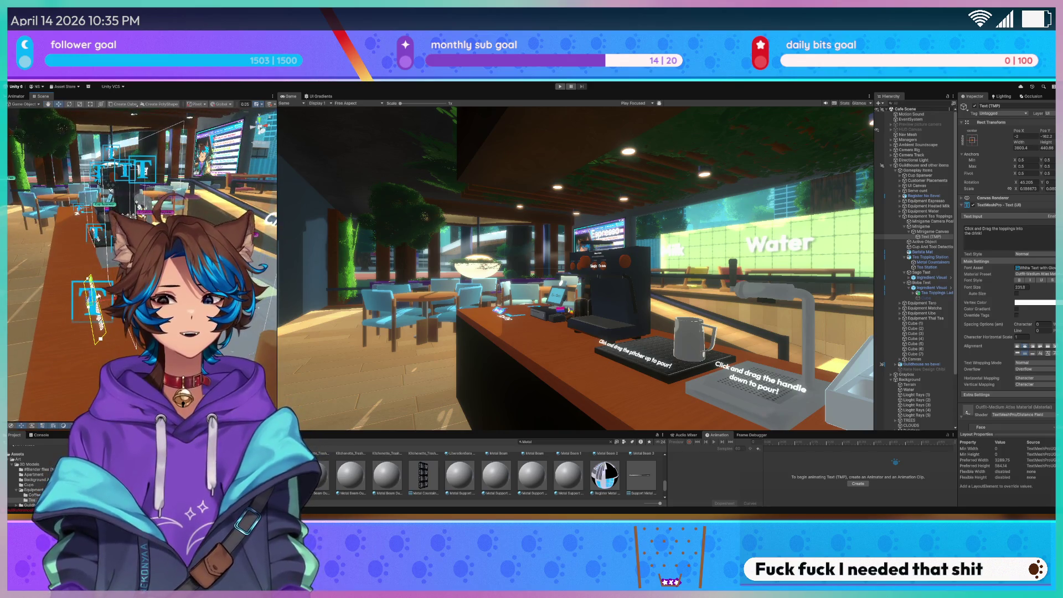
{"action": "left_click", "coordinate": [933, 232]}
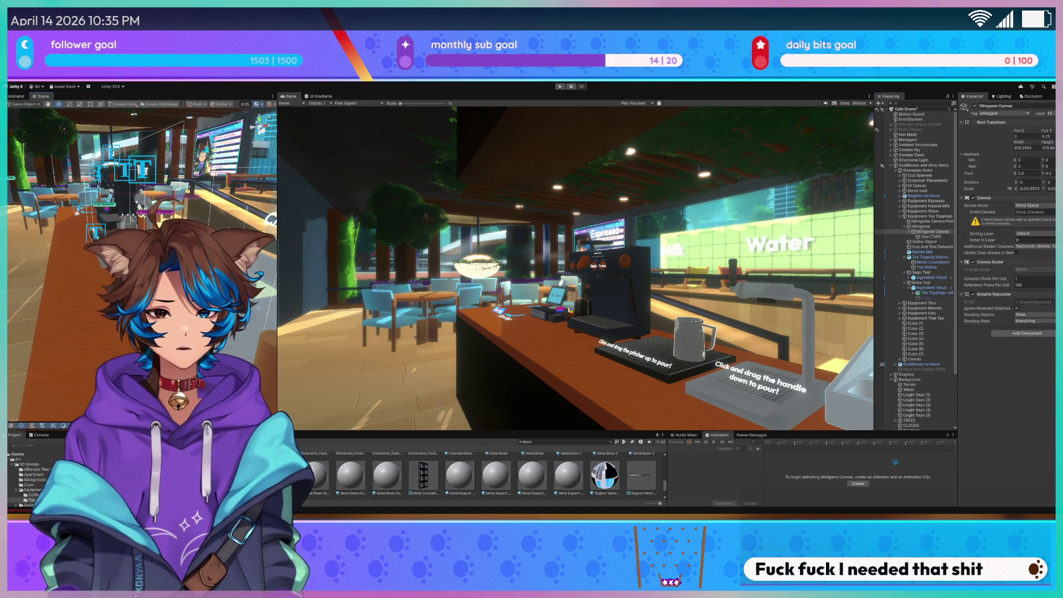
{"action": "left_click", "coordinate": [931, 237]}
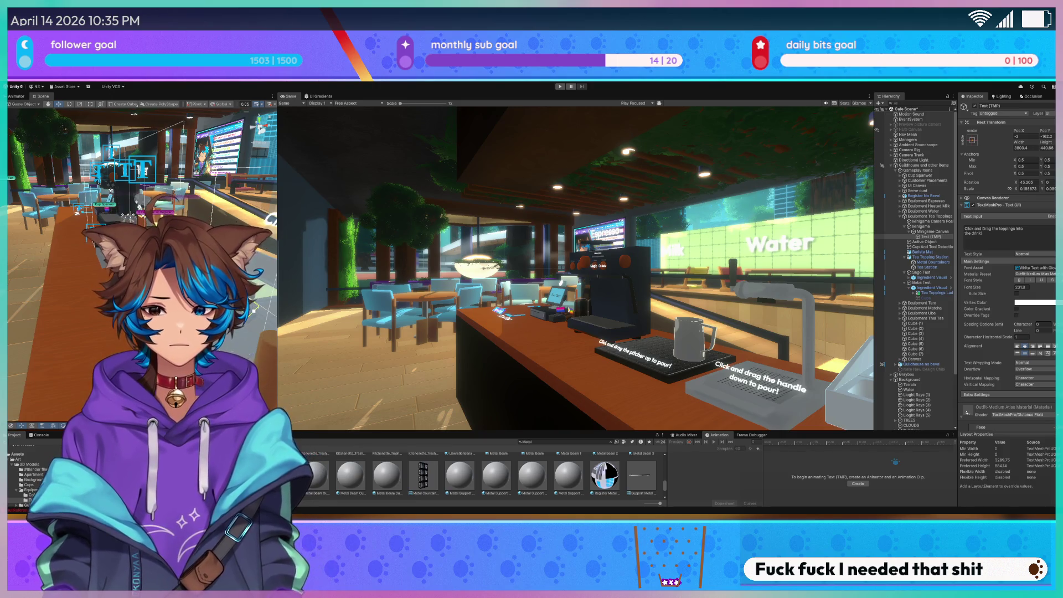
{"action": "scroll", "coordinate": [141, 266], "scroll_direction": "up", "scroll_amount": 5}
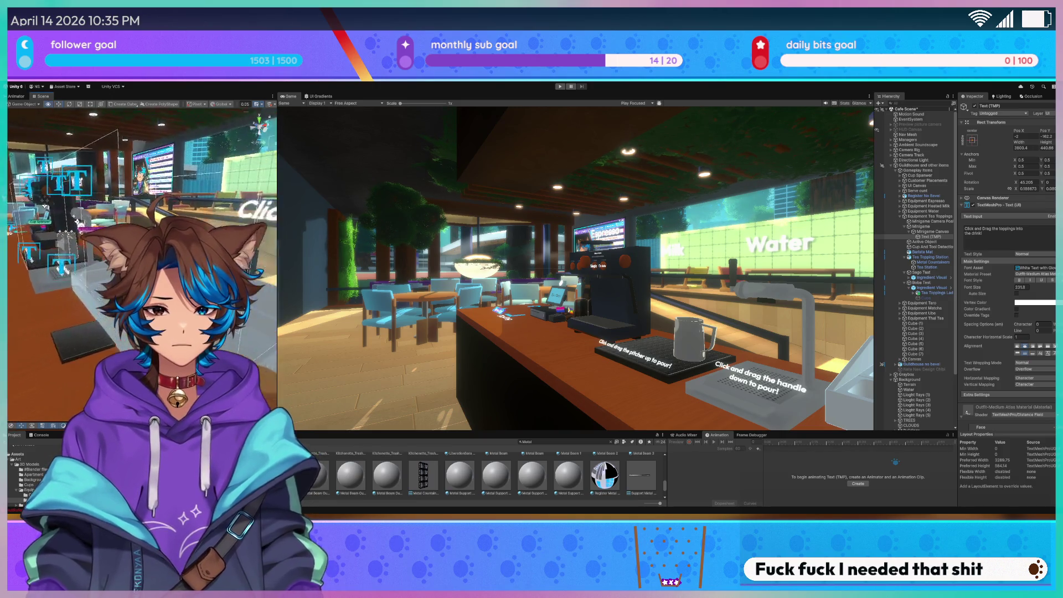
{"action": "scroll", "coordinate": [101, 331], "scroll_direction": "up", "scroll_amount": 3}
Raise the prompt text higher above the tray and lower its X rotation
{"action": "mouse_move", "coordinate": [188, 260]}
{"action": "left_mouse_down"}
{"action": "mouse_move", "coordinate": [188, 211]}
{"action": "mouse_move", "coordinate": [207, 204]}
{"action": "mouse_move", "coordinate": [178, 194]}
{"action": "mouse_move", "coordinate": [287, 202]}
{"action": "mouse_move", "coordinate": [55, 306]}
{"action": "left_mouse_up"}
{"action": "key", "text": "e"}
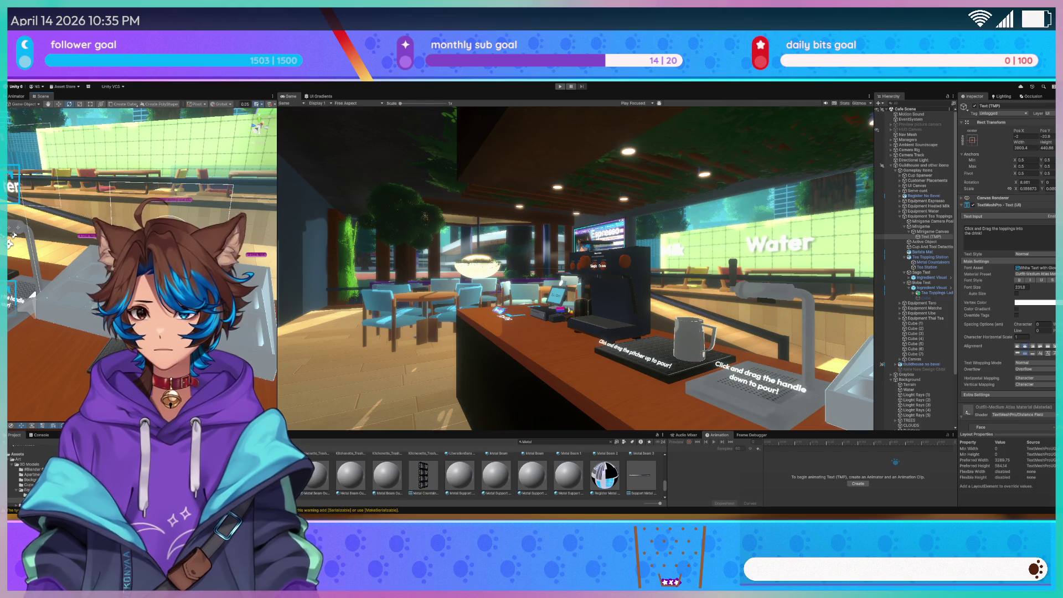
{"action": "key", "text": "f"}
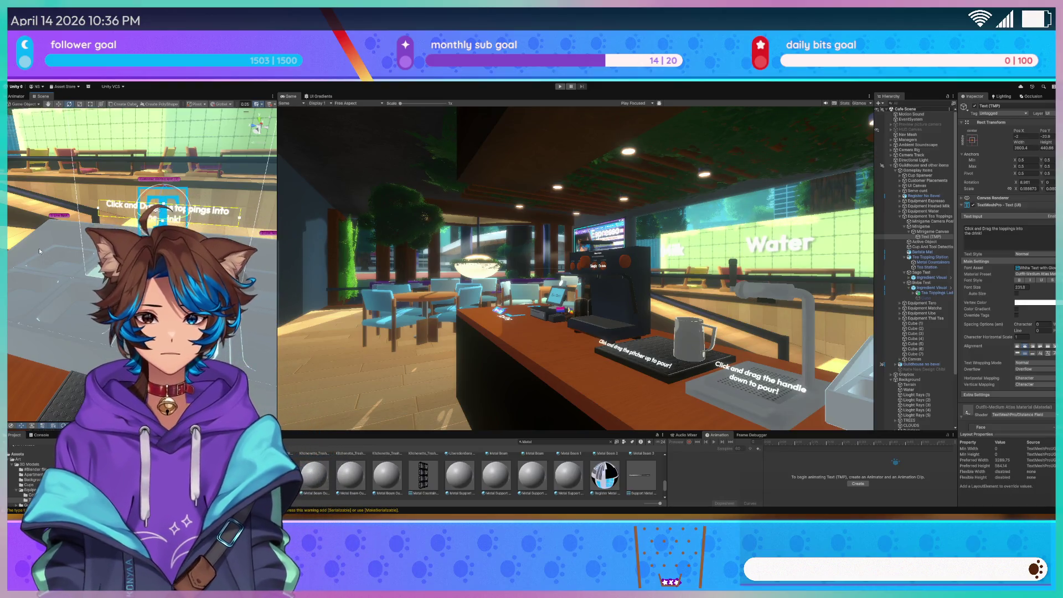
{"action": "left_click_drag", "start_coordinate": [166, 249], "coordinate": [166, 233]}
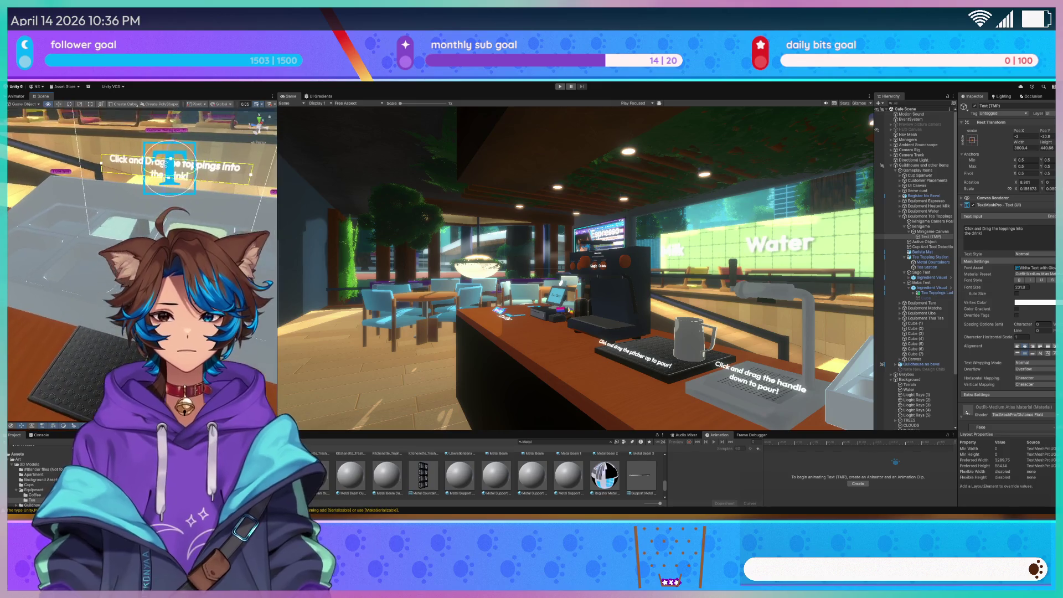
{"action": "left_click", "coordinate": [164, 164]}
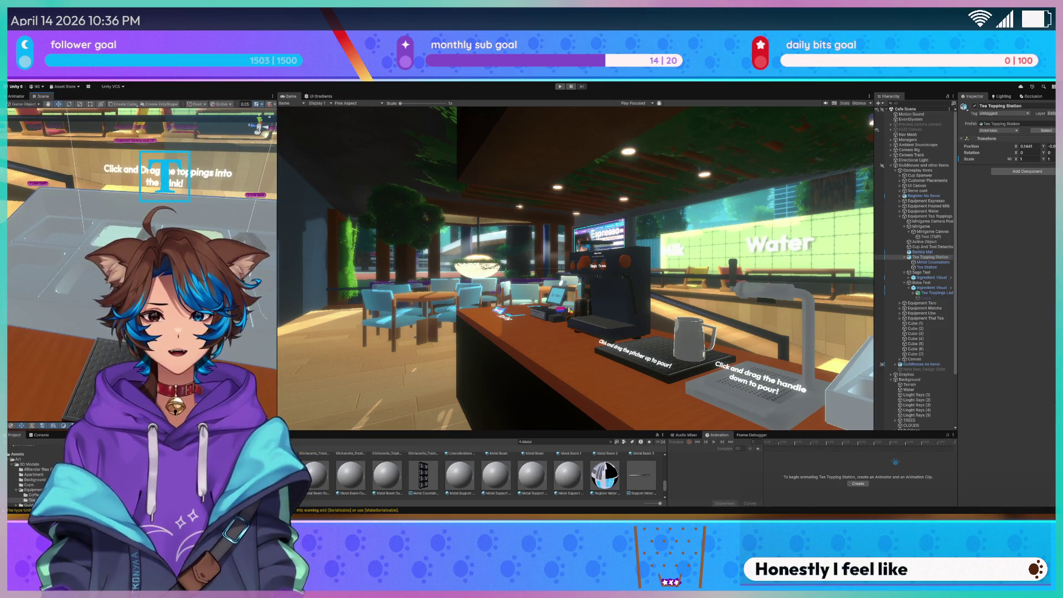
Tilt the Metal Countainers by the sink to X rotation -81.75
{"action": "left_click_drag", "start_coordinate": [164, 164], "coordinate": [45, 246]}
{"action": "left_click", "coordinate": [78, 238]}
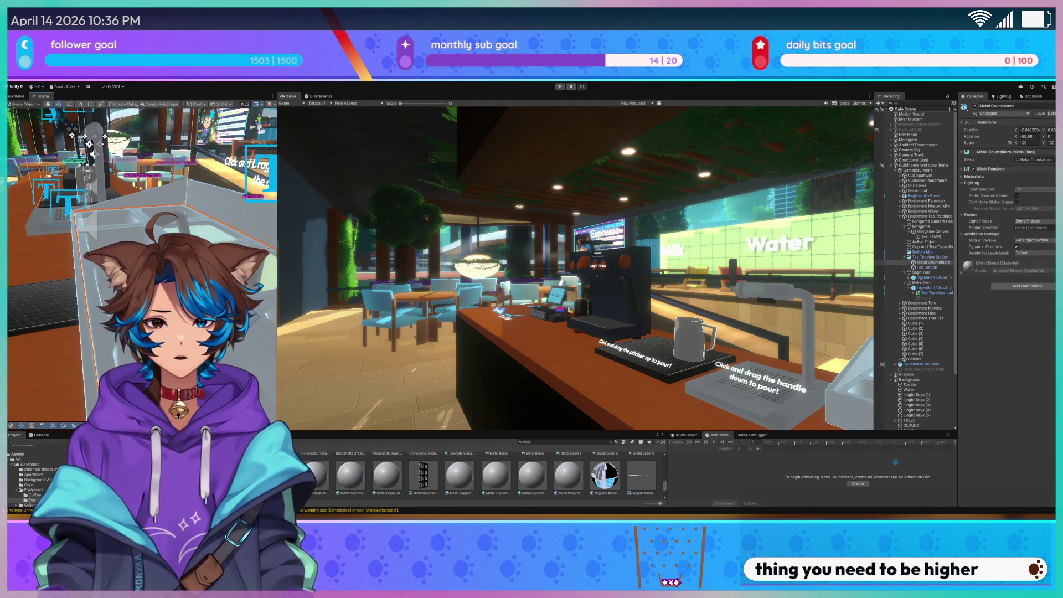
{"action": "left_click_drag", "start_coordinate": [77, 238], "coordinate": [78, 247]}
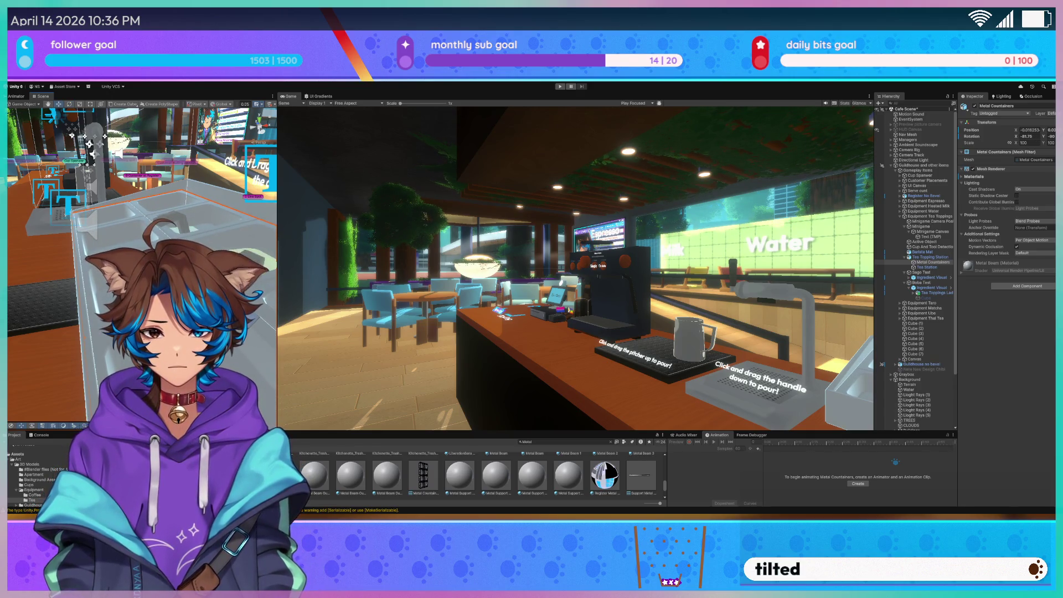
{"action": "scroll", "coordinate": [142, 266], "scroll_direction": "up", "scroll_amount": 5}
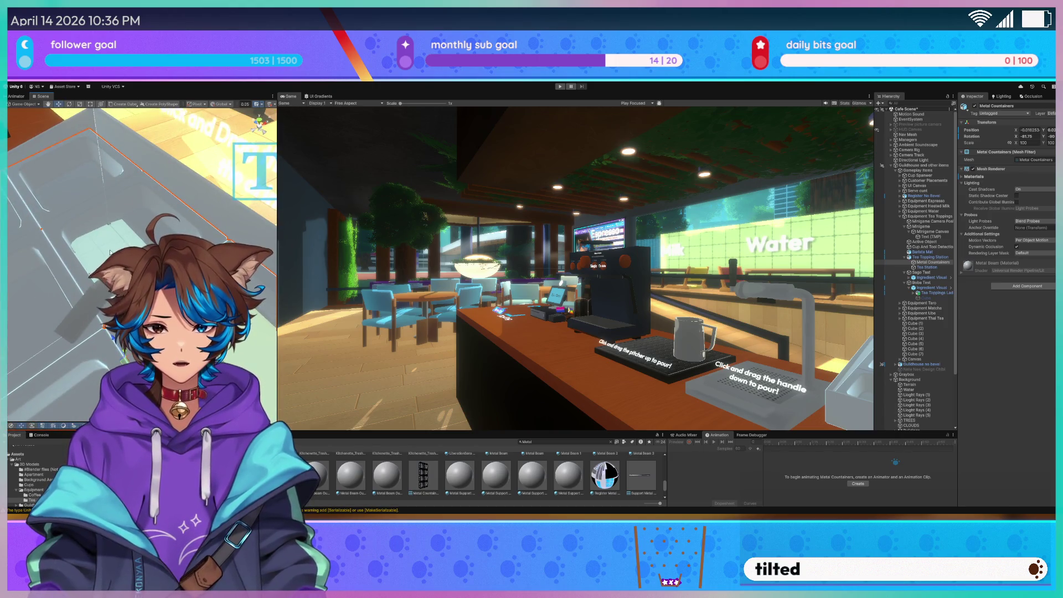
Select Sago Test and Boba Test, toggle between Rotate and Move, then start Play mode
{"action": "left_click", "coordinate": [111, 221]}
{"action": "left_click", "coordinate": [922, 283], "text": "ctrl"}
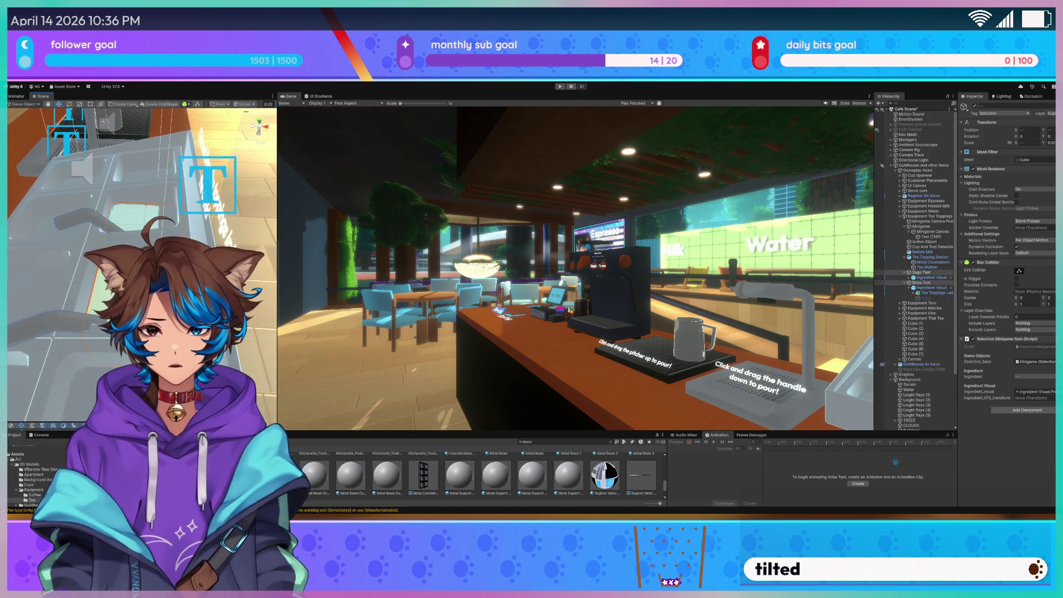
{"action": "key", "text": "e"}
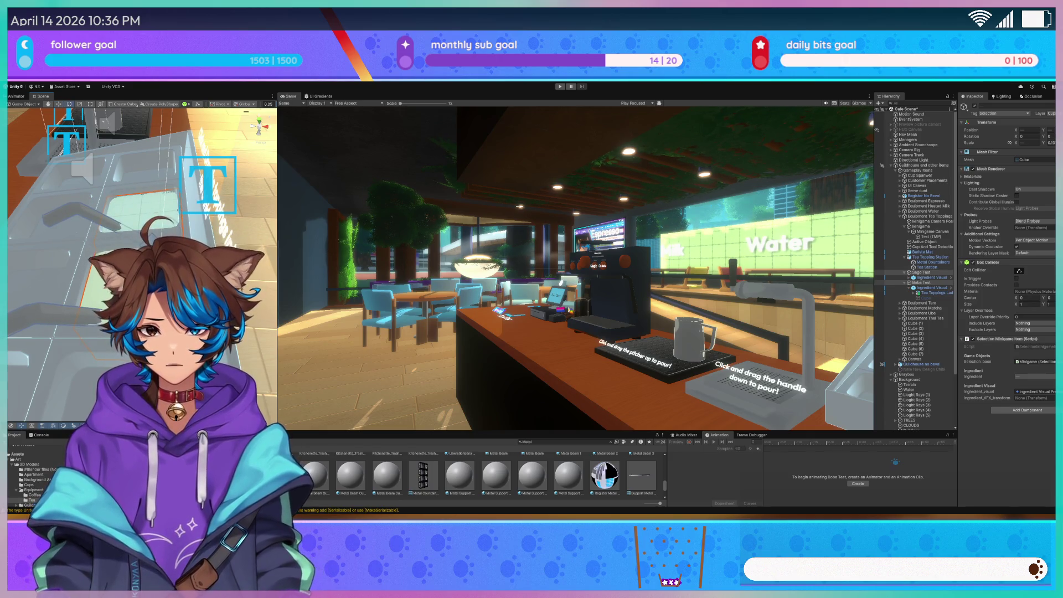
{"action": "key", "text": "w"}
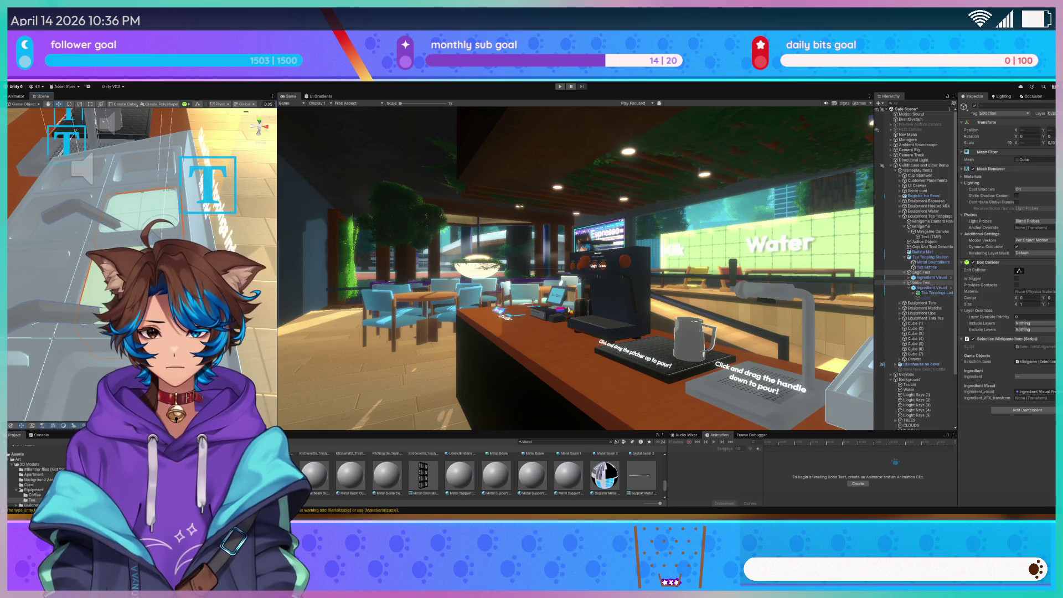
{"action": "left_click_drag", "start_coordinate": [138, 266], "coordinate": [199, 244]}
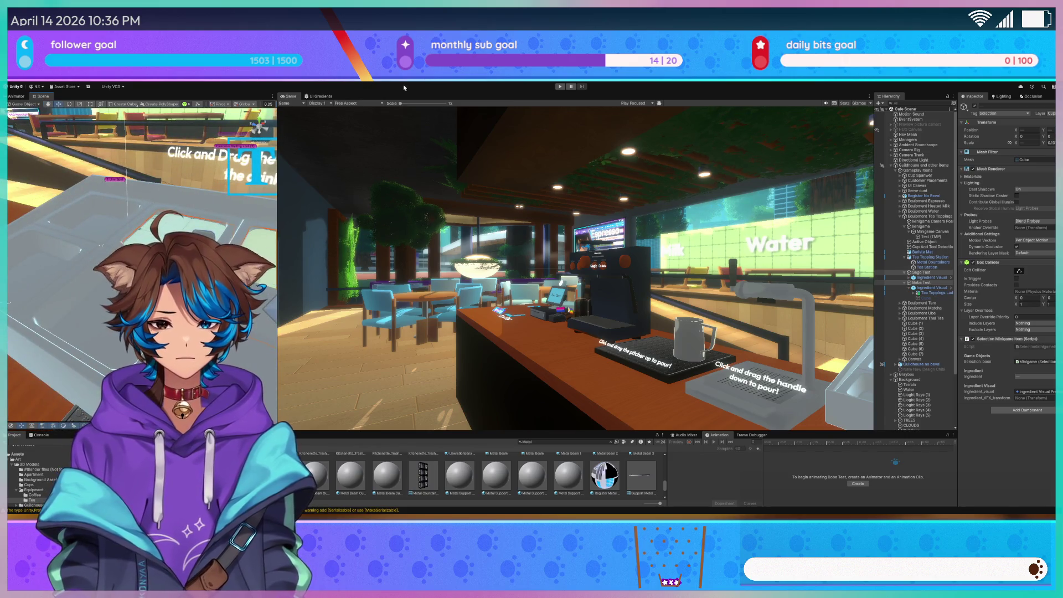
{"action": "left_click", "coordinate": [559, 86]}
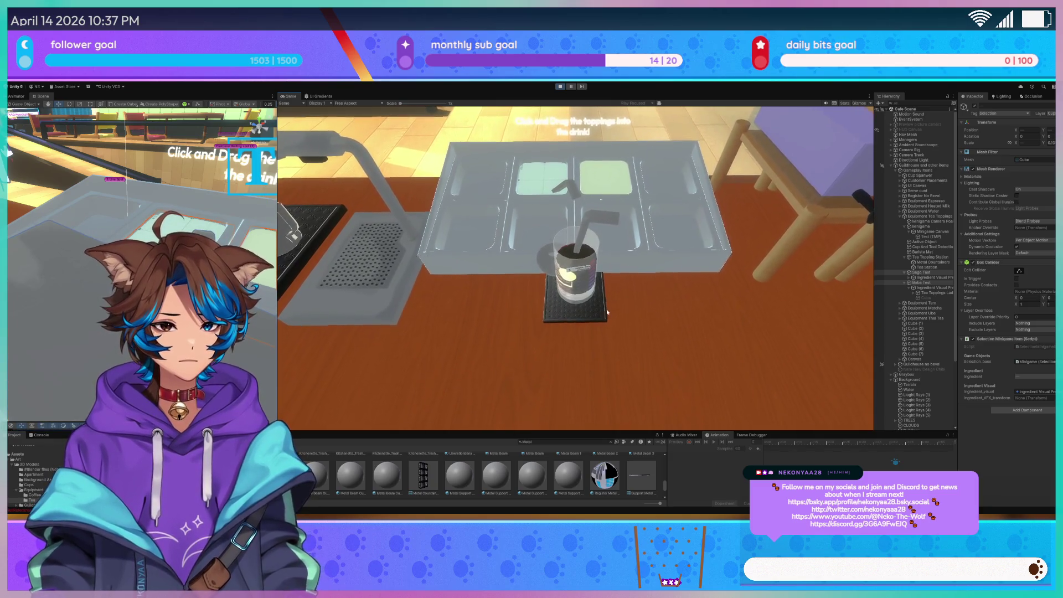
{"action": "left_click", "coordinate": [560, 87]}
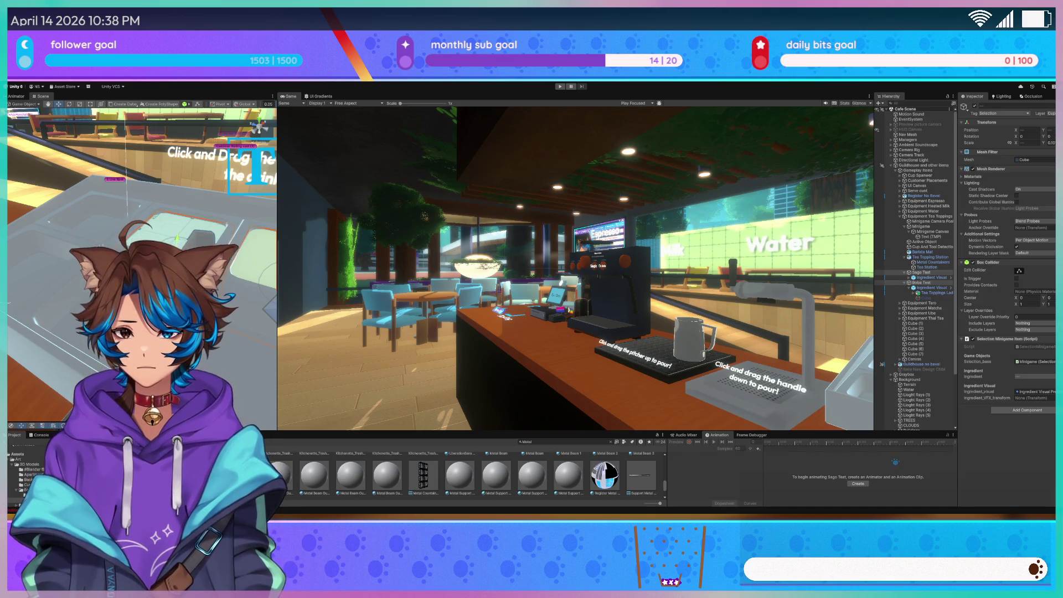
{"action": "mouse_move", "coordinate": [166, 221]}
{"action": "left_mouse_down"}
{"action": "mouse_move", "coordinate": [155, 227]}
{"action": "mouse_move", "coordinate": [141, 213]}
{"action": "left_mouse_up"}
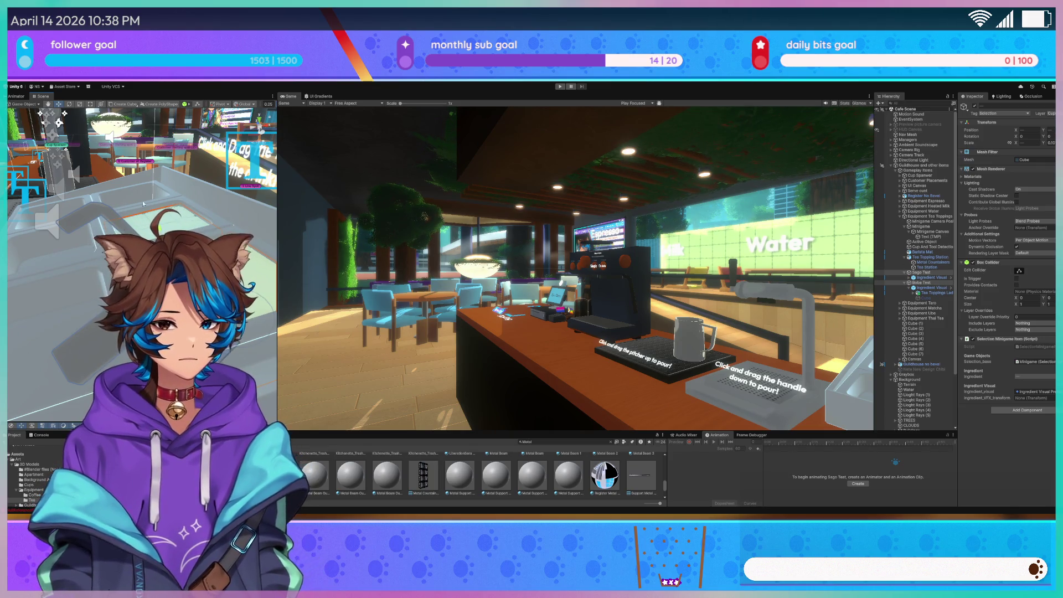
{"action": "left_click", "coordinate": [129, 192]}
{"action": "mouse_move", "coordinate": [129, 193]}
{"action": "left_mouse_down"}
{"action": "mouse_move", "coordinate": [101, 198]}
{"action": "mouse_move", "coordinate": [119, 237]}
{"action": "left_mouse_up"}
{"action": "left_click", "coordinate": [119, 236], "text": "shift"}
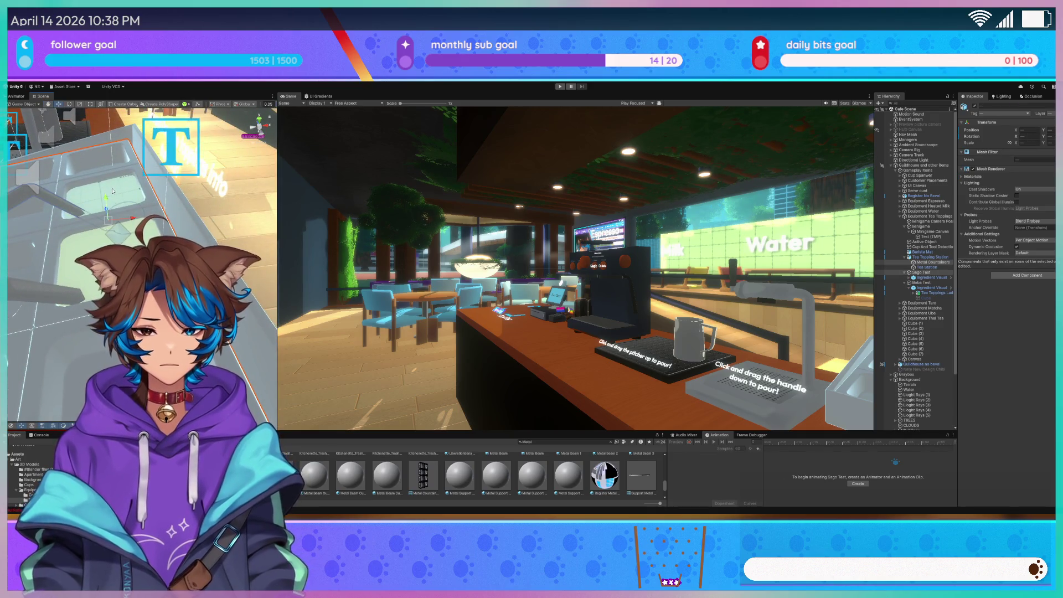
{"action": "double_click", "coordinate": [921, 282]}
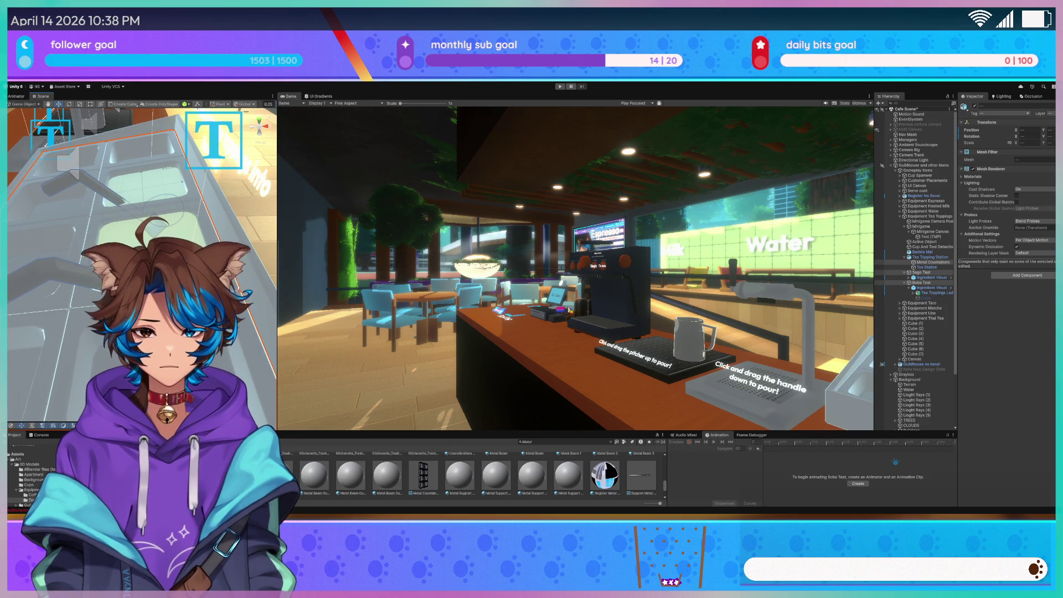
{"action": "mouse_move", "coordinate": [166, 210]}
{"action": "left_mouse_down"}
{"action": "mouse_move", "coordinate": [216, 218]}
{"action": "mouse_move", "coordinate": [165, 212]}
{"action": "left_mouse_up"}
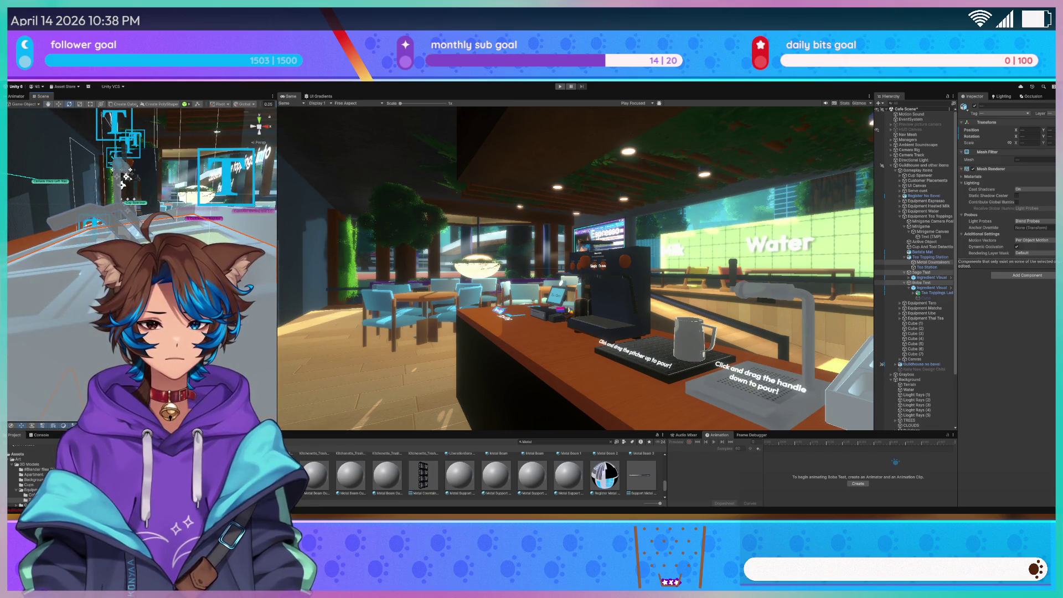
{"action": "key", "text": "w"}
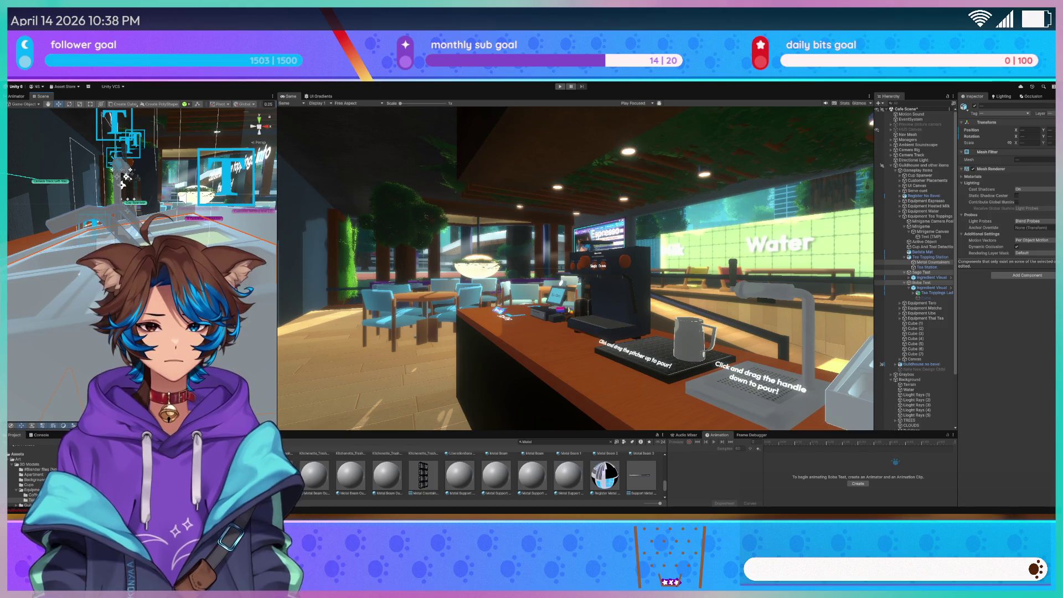
{"action": "left_click_drag", "start_coordinate": [199, 227], "coordinate": [211, 232]}
{"action": "key", "text": "f"}
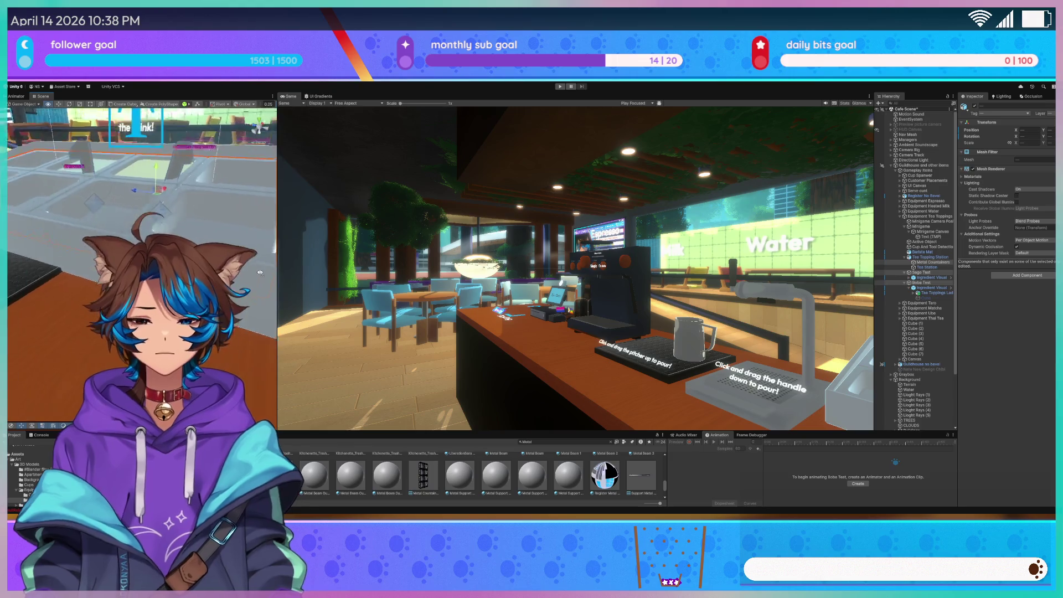
{"action": "mouse_move", "coordinate": [303, 273]}
{"action": "left_mouse_down"}
{"action": "mouse_move", "coordinate": [560, 254]}
{"action": "mouse_move", "coordinate": [295, 264]}
{"action": "left_mouse_up"}
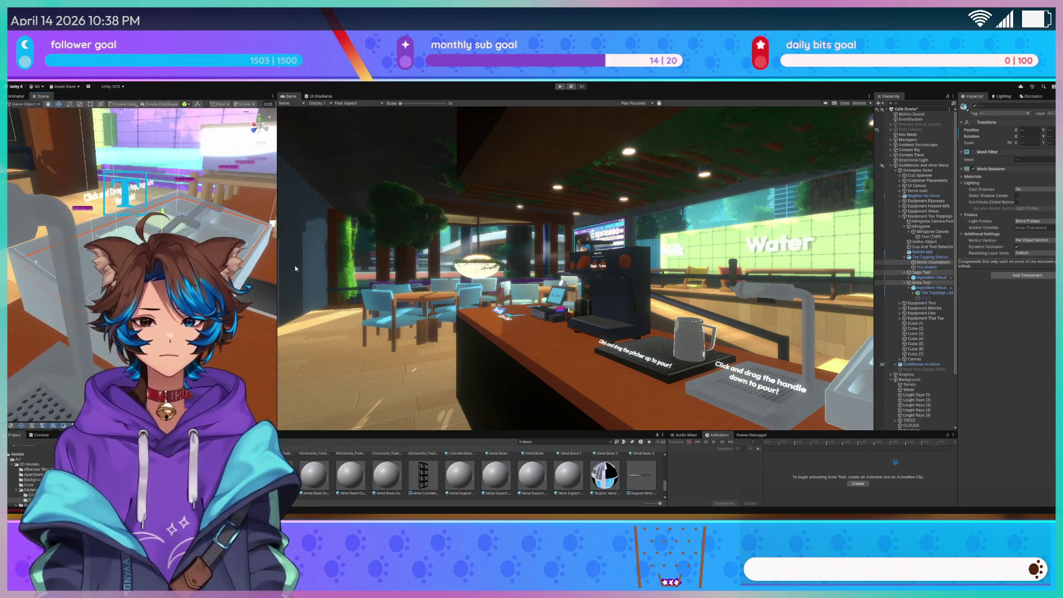
{"action": "key", "text": "f"}
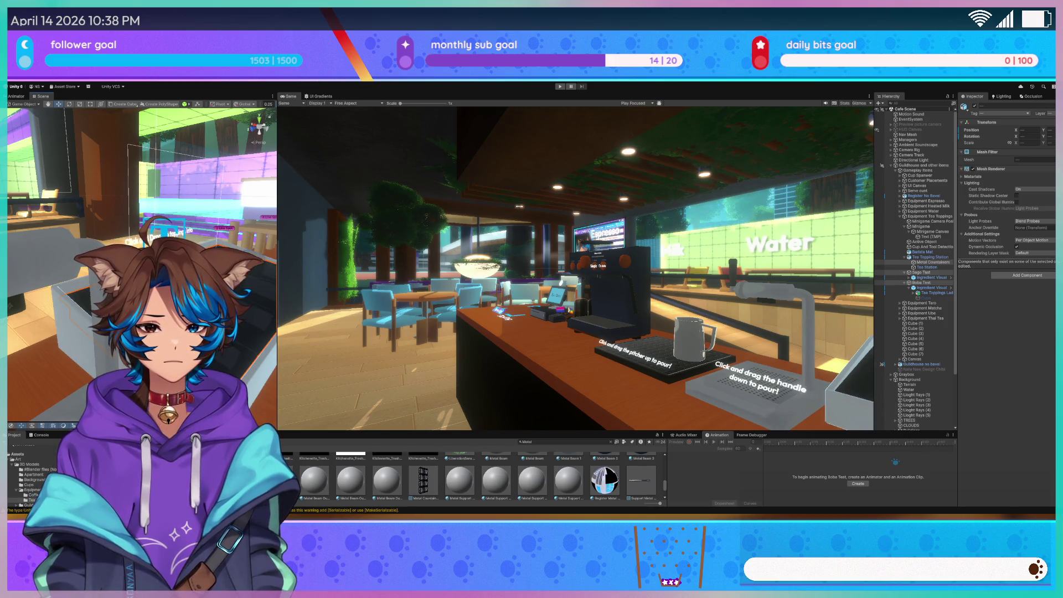
{"action": "key", "text": "f"}
{"action": "left_click_drag", "start_coordinate": [89, 332], "coordinate": [20, 342]}
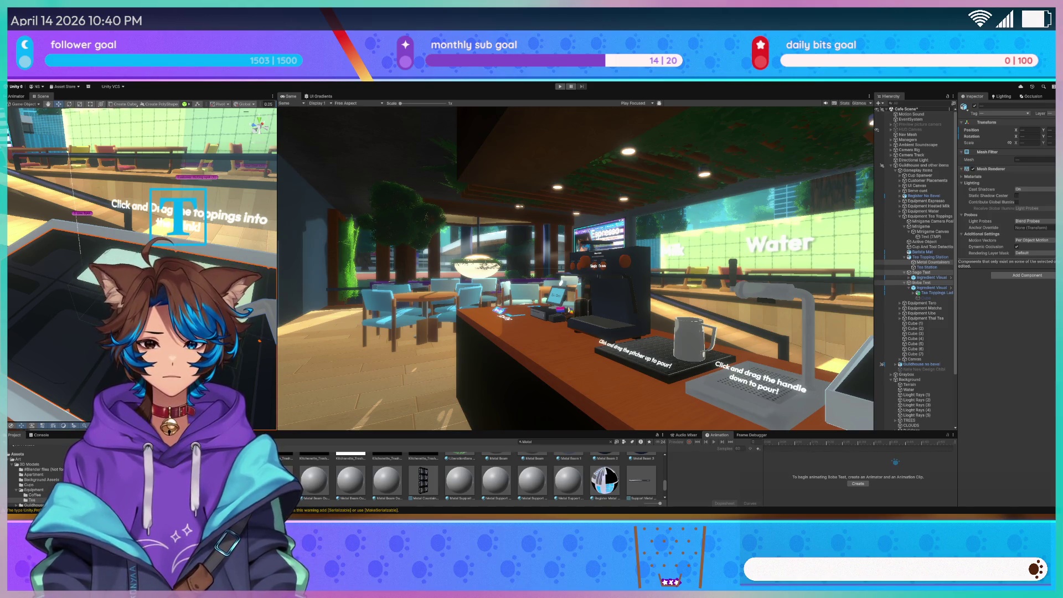
{"action": "key", "text": "f"}
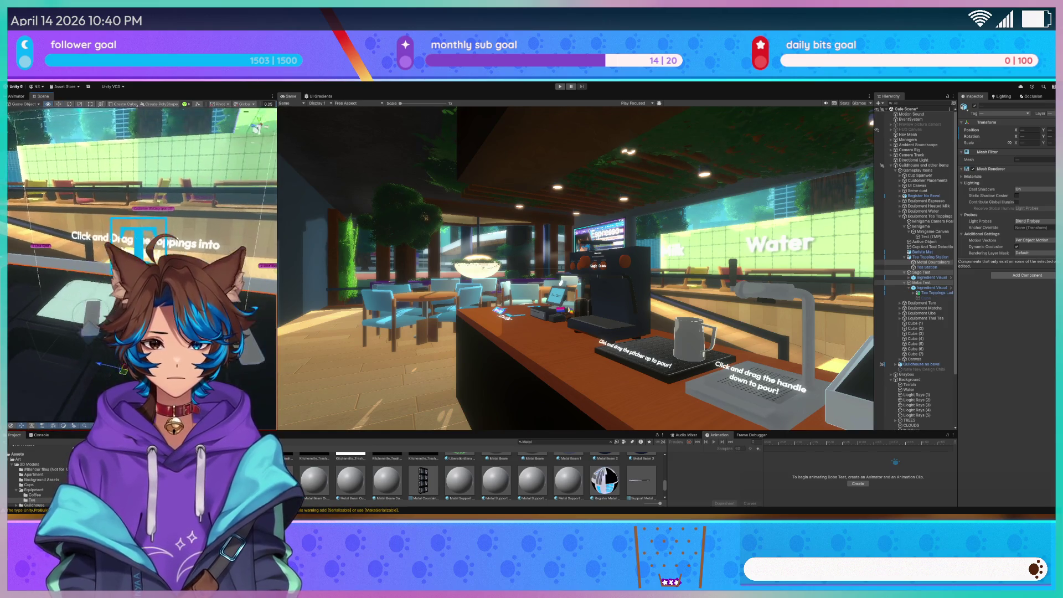
Orbit the Scene view around the tea station and close in on the Barista Mat
{"action": "key", "text": "w"}
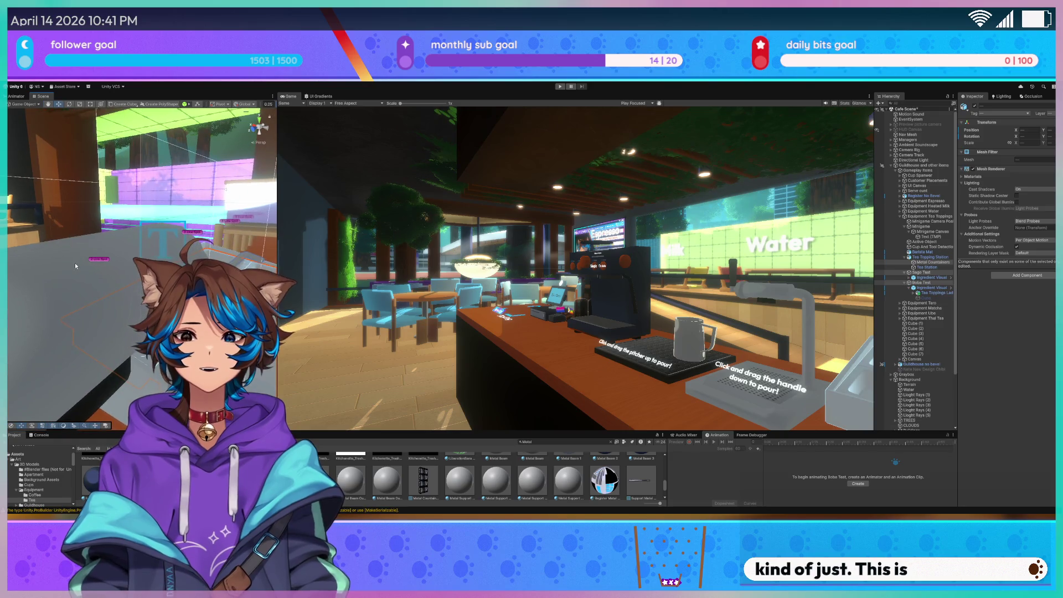
{"action": "scroll", "coordinate": [611, 496], "scroll_direction": "up", "scroll_amount": 2}
{"action": "scroll", "coordinate": [610, 496], "scroll_direction": "up", "scroll_amount": 3}
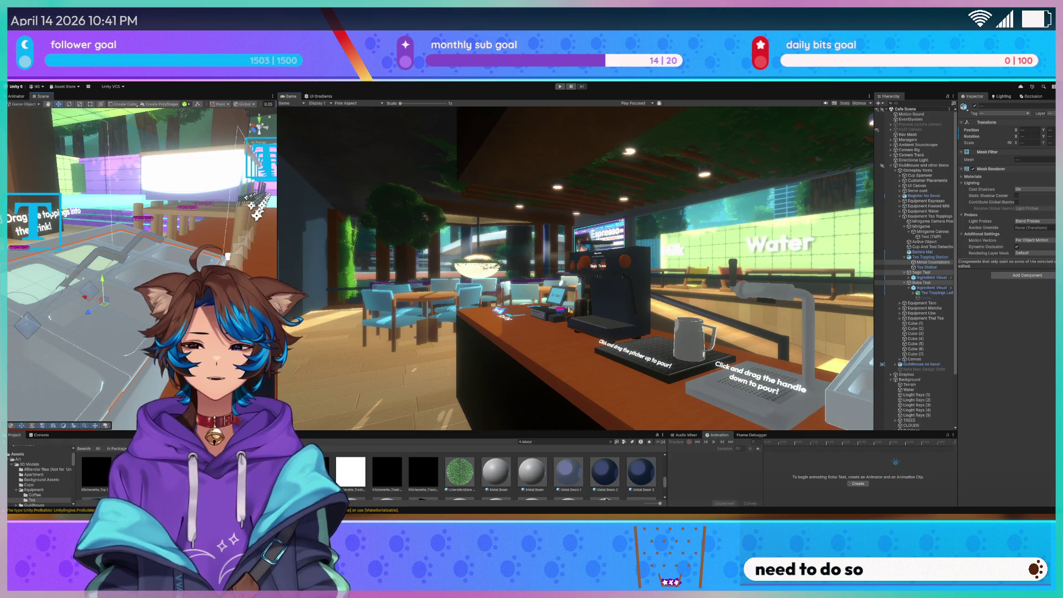
{"action": "mouse_move", "coordinate": [227, 255]}
{"action": "left_mouse_down"}
{"action": "mouse_move", "coordinate": [232, 180]}
{"action": "mouse_move", "coordinate": [92, 397]}
{"action": "mouse_move", "coordinate": [166, 310]}
{"action": "left_mouse_up"}
{"action": "left_click", "coordinate": [66, 332]}
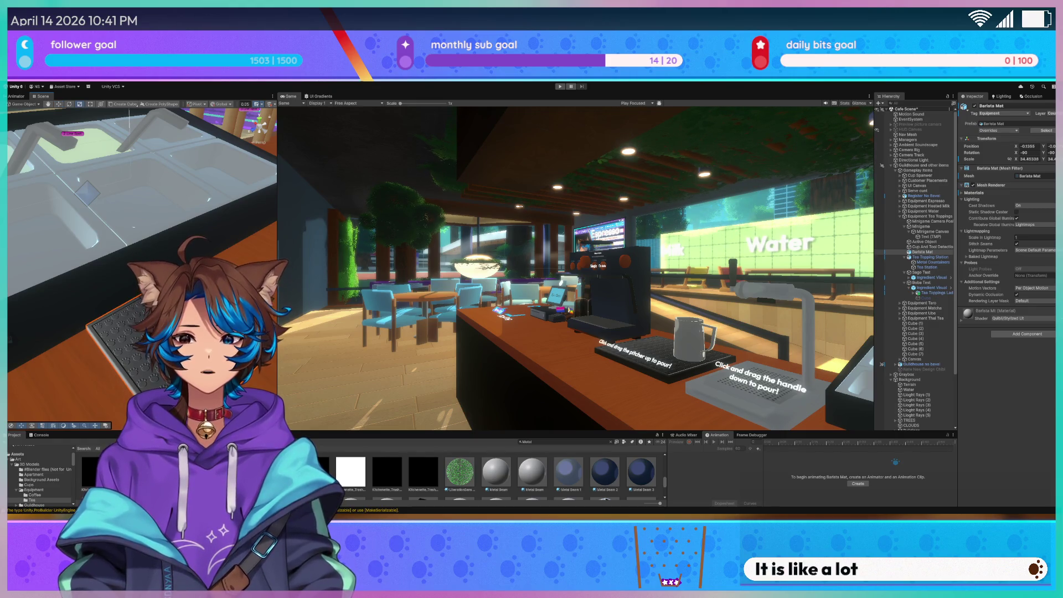
{"action": "left_click_drag", "start_coordinate": [138, 249], "coordinate": [138, 194]}
{"action": "left_click_drag", "start_coordinate": [133, 116], "coordinate": [166, 166]}
View the Barista Mat from above, then drag the splitter right to widen the Scene view
{"action": "left_click", "coordinate": [933, 262], "text": "ctrl"}
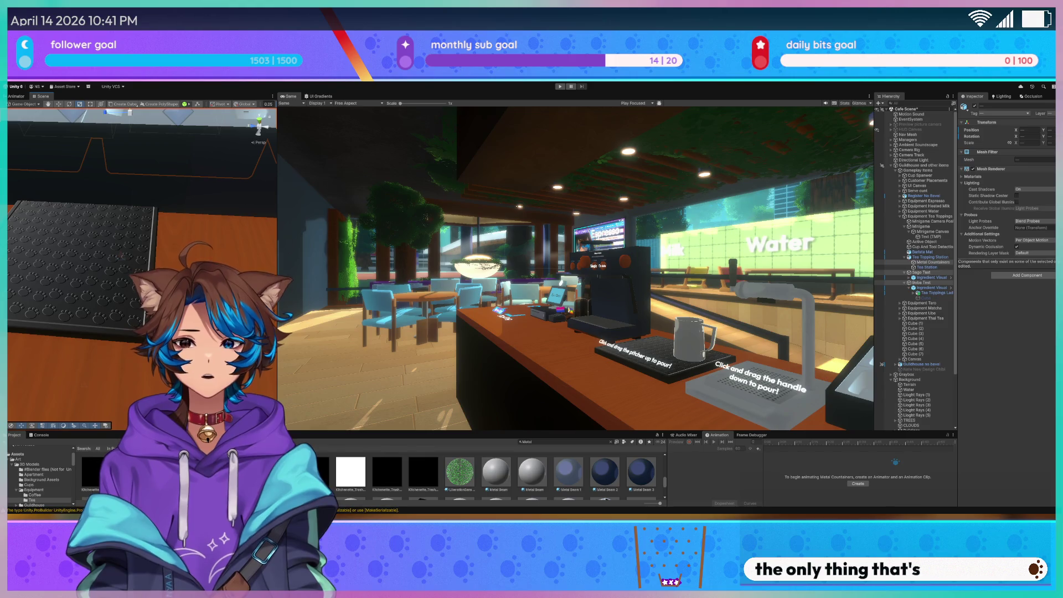
{"action": "left_click", "coordinate": [83, 271]}
{"action": "mouse_move", "coordinate": [67, 310]}
{"action": "left_mouse_down"}
{"action": "mouse_move", "coordinate": [103, 335]}
{"action": "mouse_move", "coordinate": [83, 195]}
{"action": "left_mouse_up"}
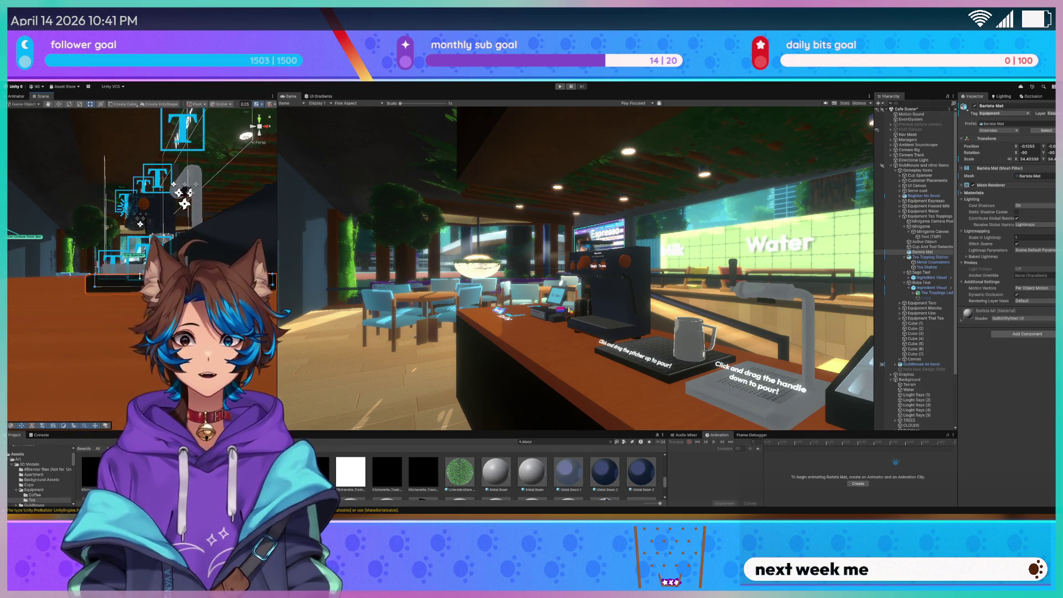
{"action": "mouse_move", "coordinate": [140, 276]}
{"action": "left_mouse_down"}
{"action": "mouse_move", "coordinate": [97, 198]}
{"action": "mouse_move", "coordinate": [105, 249]}
{"action": "mouse_move", "coordinate": [44, 262]}
{"action": "left_mouse_up"}
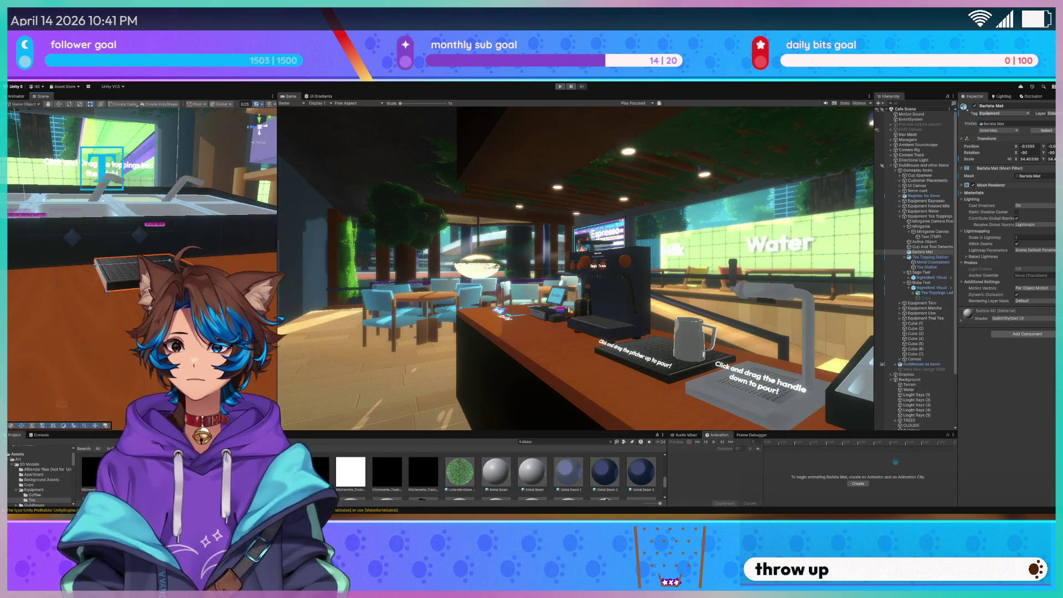
{"action": "mouse_move", "coordinate": [233, 234]}
{"action": "left_mouse_down"}
{"action": "mouse_move", "coordinate": [235, 269]}
{"action": "mouse_move", "coordinate": [205, 268]}
{"action": "left_mouse_up"}
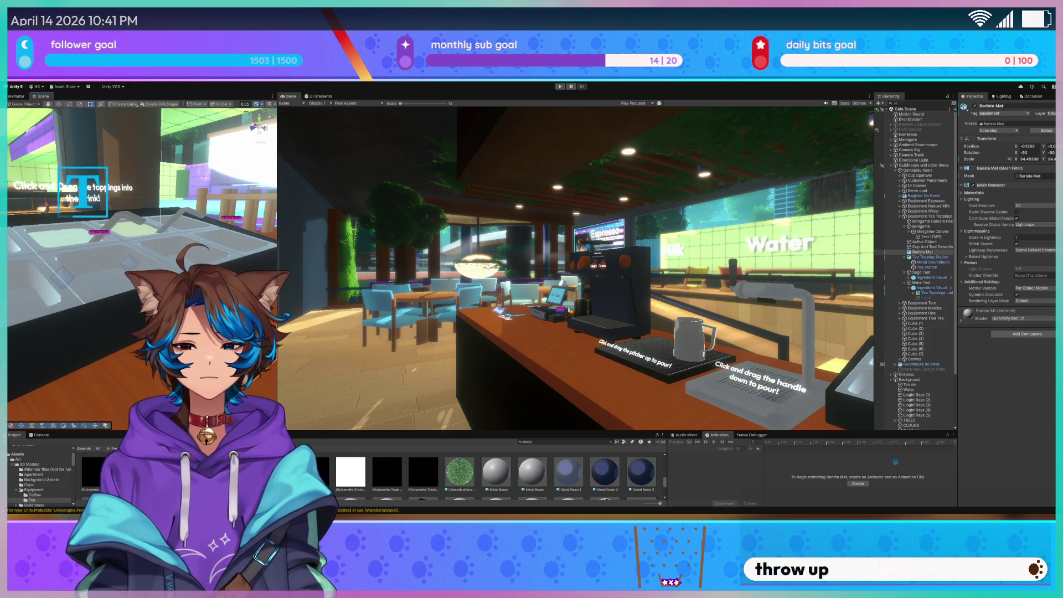
{"action": "left_click_drag", "start_coordinate": [276, 286], "coordinate": [414, 287]}
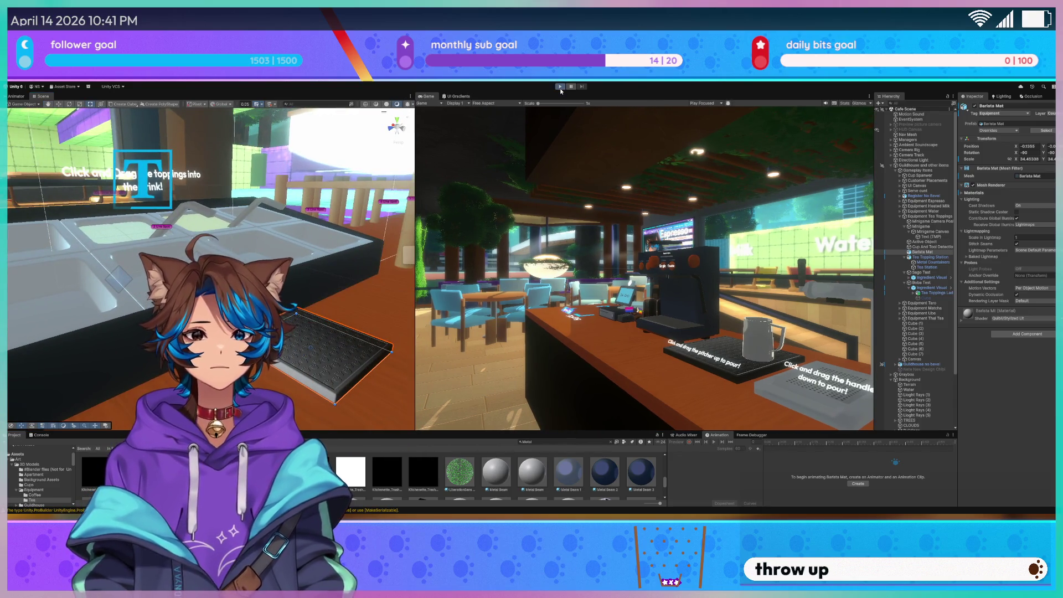
Playtest by taking a customer's order to reach the topping minigame, then exit Play mode with Ctrl+P
{"action": "left_click", "coordinate": [560, 87]}
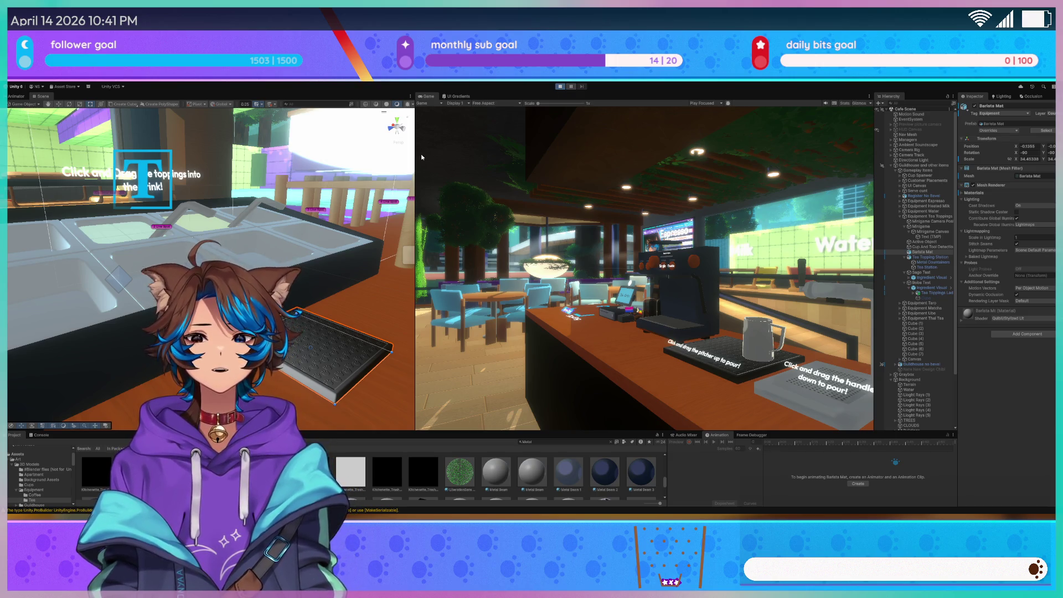
{"action": "key", "text": "ctrl+p"}
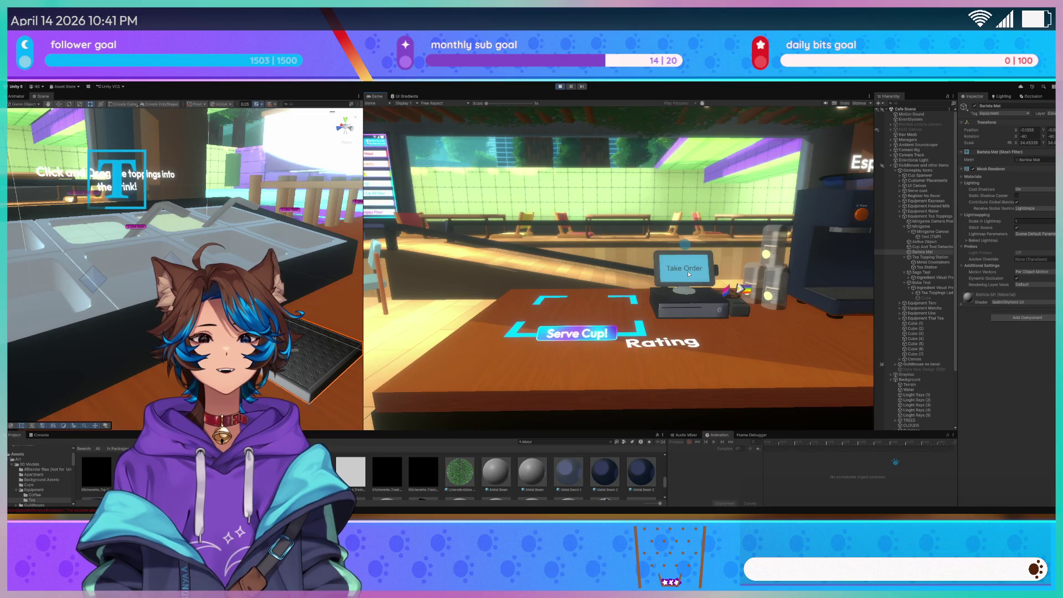
{"action": "left_click", "coordinate": [683, 269]}
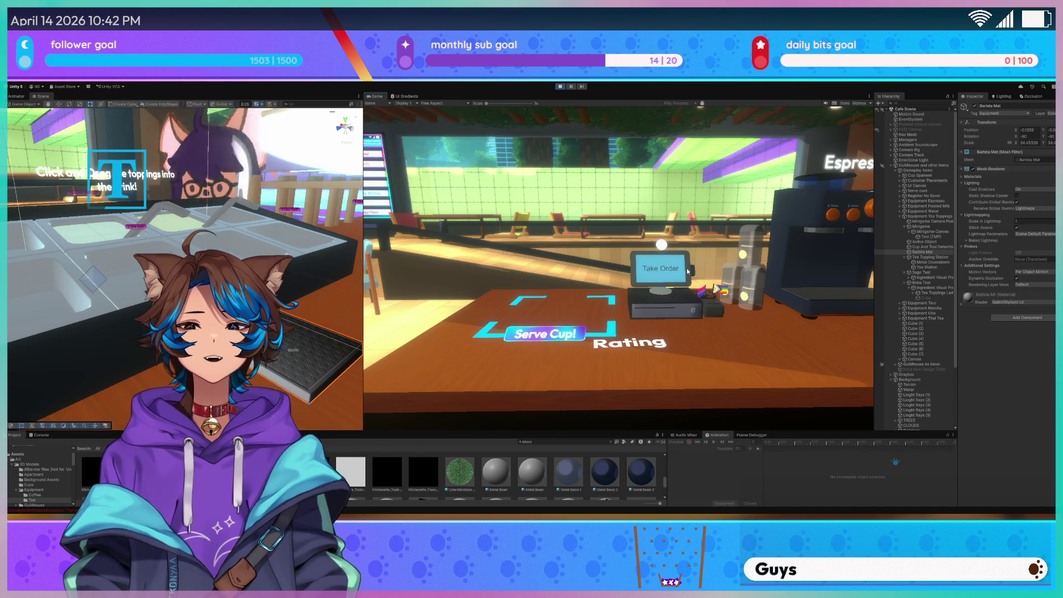
{"action": "left_click", "coordinate": [662, 274]}
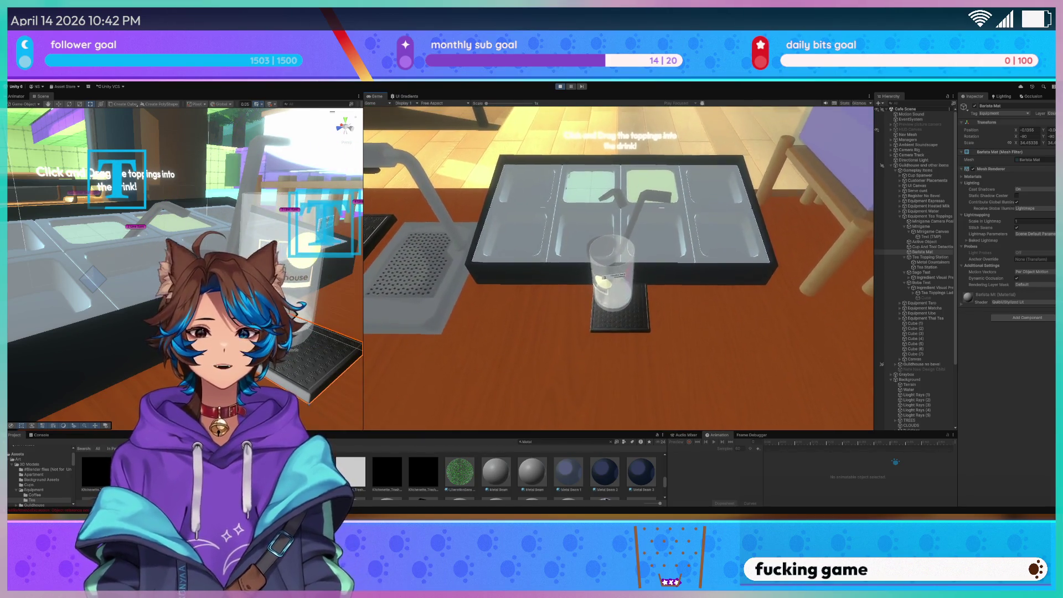
{"action": "key", "text": "ctrl+p"}
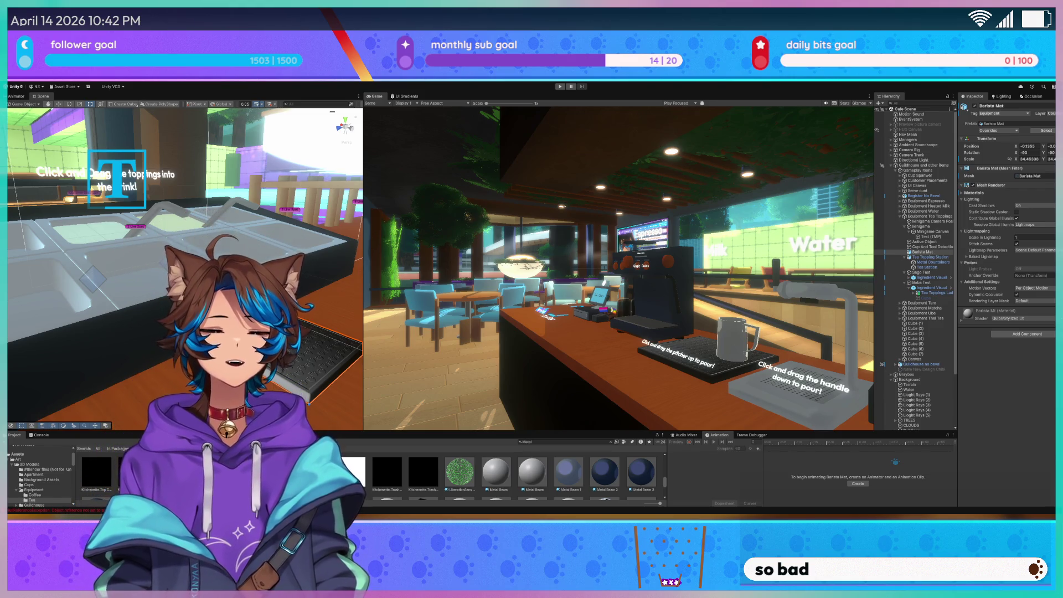
Orbit around the topping station's sign and inspect the LiberationSans SDF - Metallic Green material
{"action": "left_click_drag", "start_coordinate": [182, 266], "coordinate": [138, 253]}
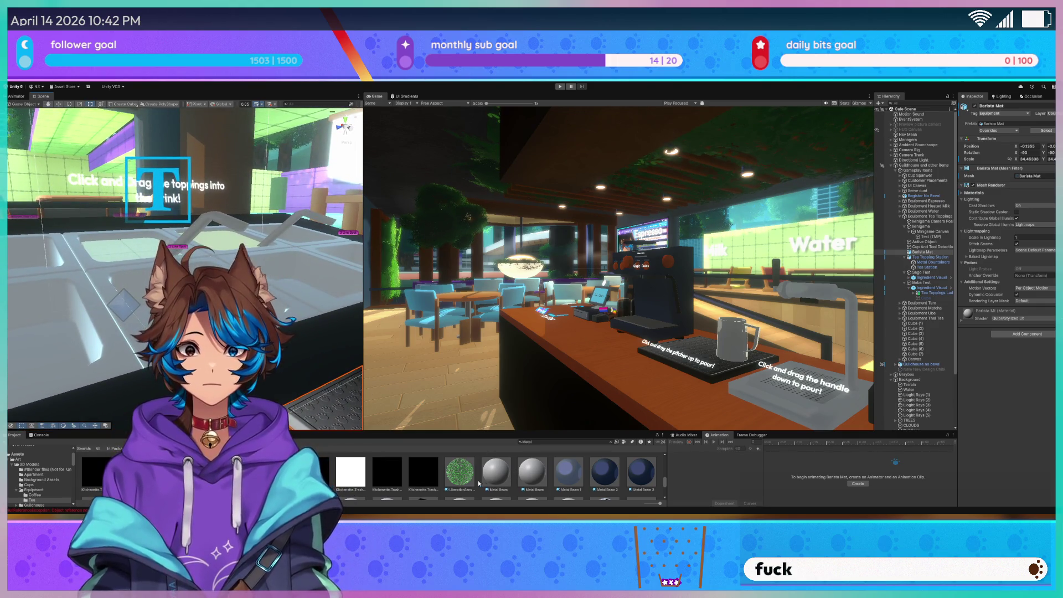
{"action": "left_click", "coordinate": [449, 471]}
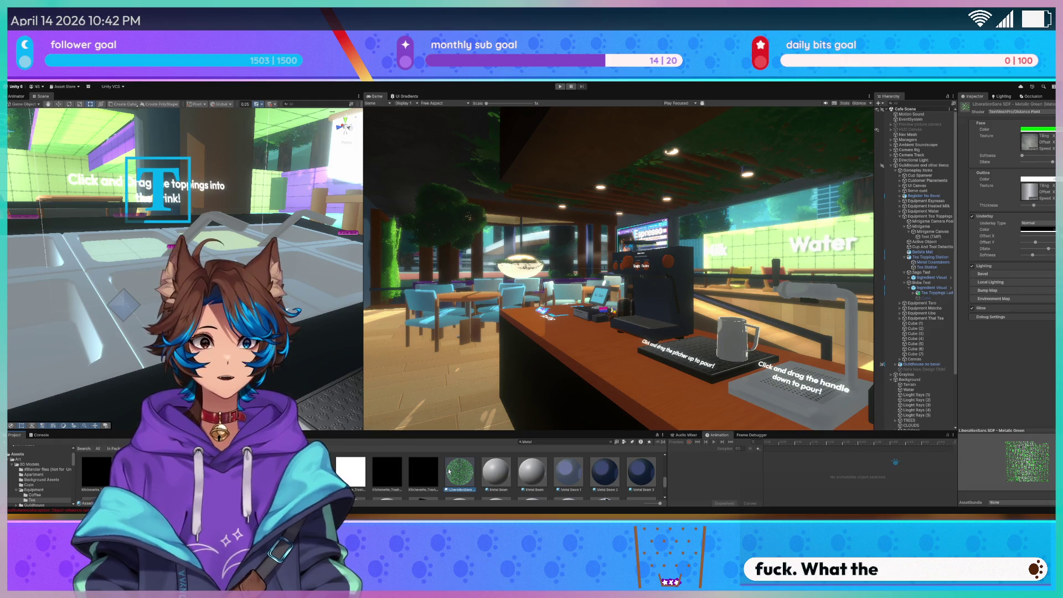
{"action": "mouse_move", "coordinate": [284, 281]}
{"action": "left_mouse_down"}
{"action": "mouse_move", "coordinate": [247, 256]}
{"action": "mouse_move", "coordinate": [244, 310]}
{"action": "left_mouse_up"}
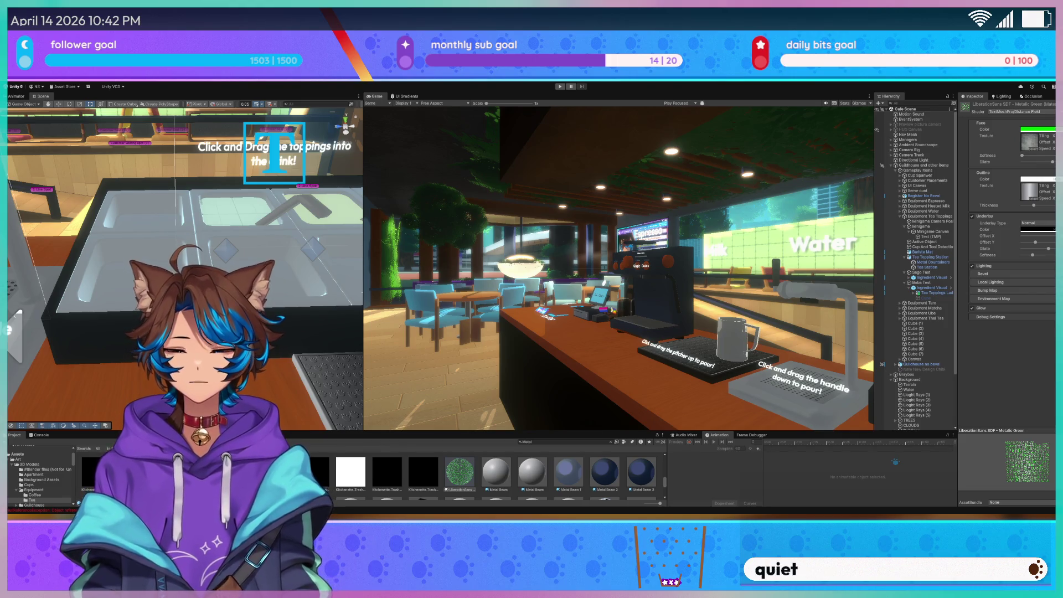
{"action": "scroll", "coordinate": [185, 268], "scroll_direction": "down", "scroll_amount": 5}
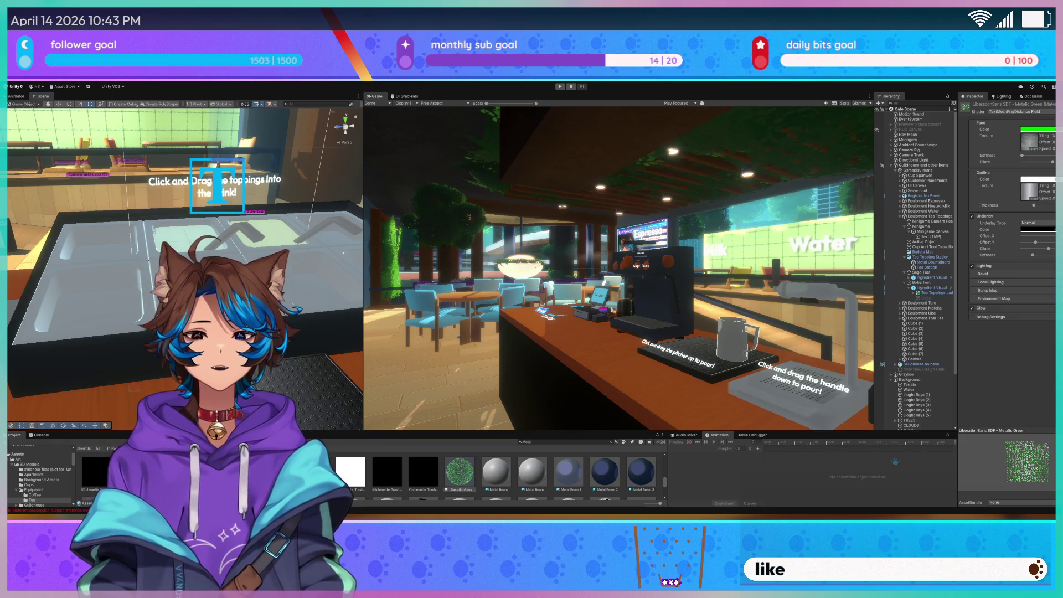
{"action": "scroll", "coordinate": [801, 292], "scroll_direction": "down", "scroll_amount": 2}
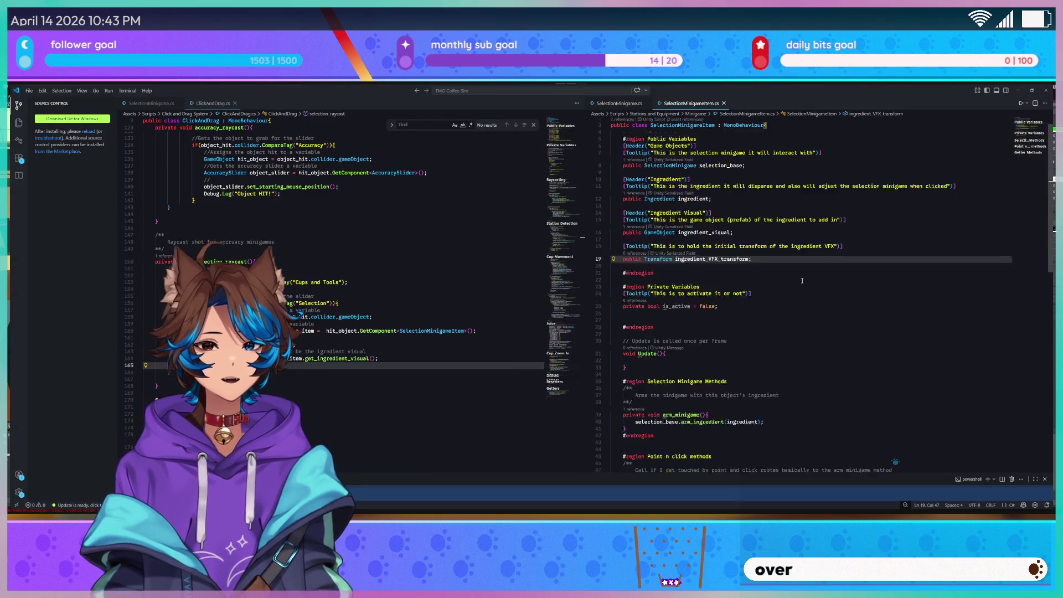
Place the caret after the Point n click #endregion in SelectionMinigameItem.cs
{"action": "scroll", "coordinate": [801, 292], "scroll_direction": "up", "scroll_amount": 6}
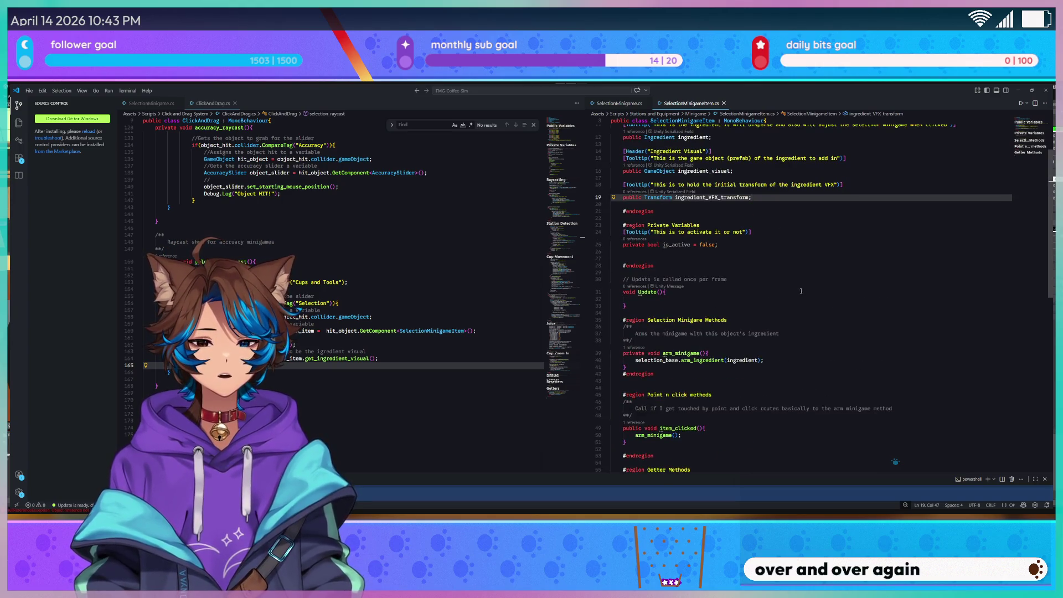
{"action": "scroll", "coordinate": [801, 291], "scroll_direction": "down", "scroll_amount": 5}
{"action": "left_click", "coordinate": [679, 388]}
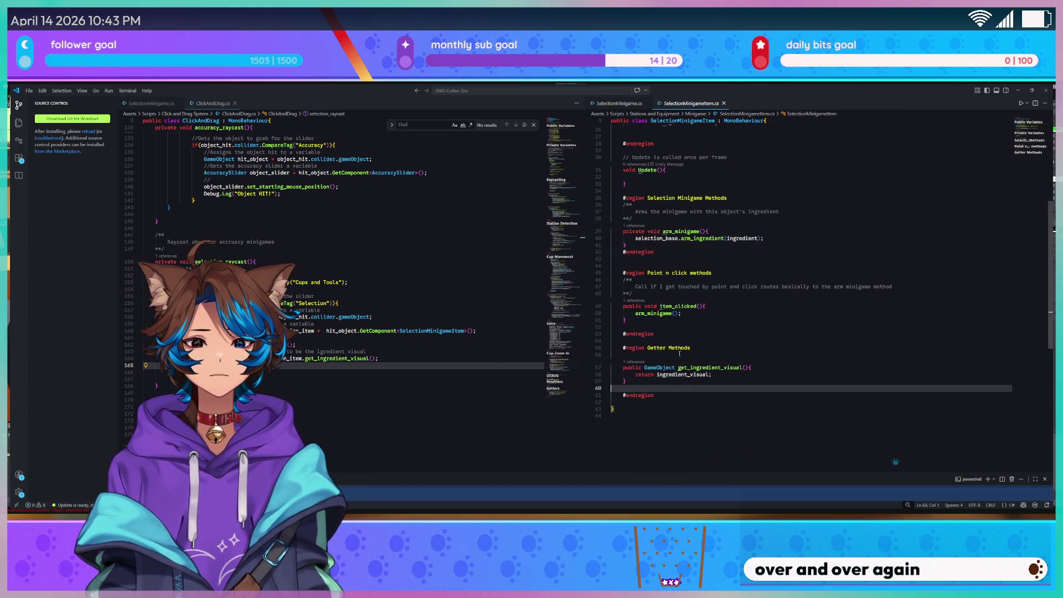
{"action": "scroll", "coordinate": [680, 353], "scroll_direction": "up", "scroll_amount": 5}
{"action": "left_click", "coordinate": [717, 277]}
{"action": "scroll", "coordinate": [721, 254], "scroll_direction": "up", "scroll_amount": 2}
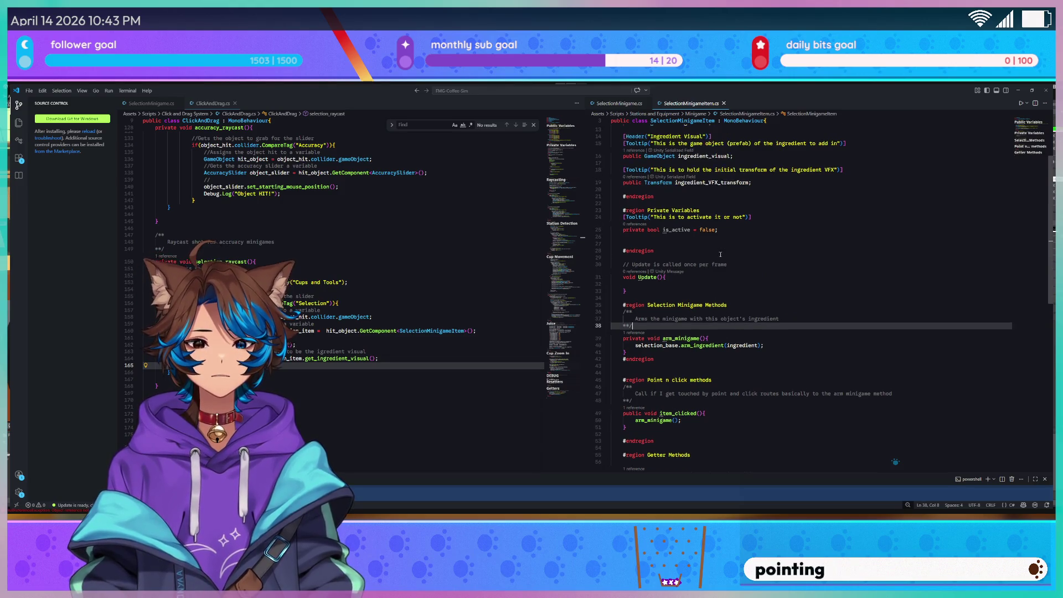
{"action": "scroll", "coordinate": [683, 293], "scroll_direction": "down", "scroll_amount": 3}
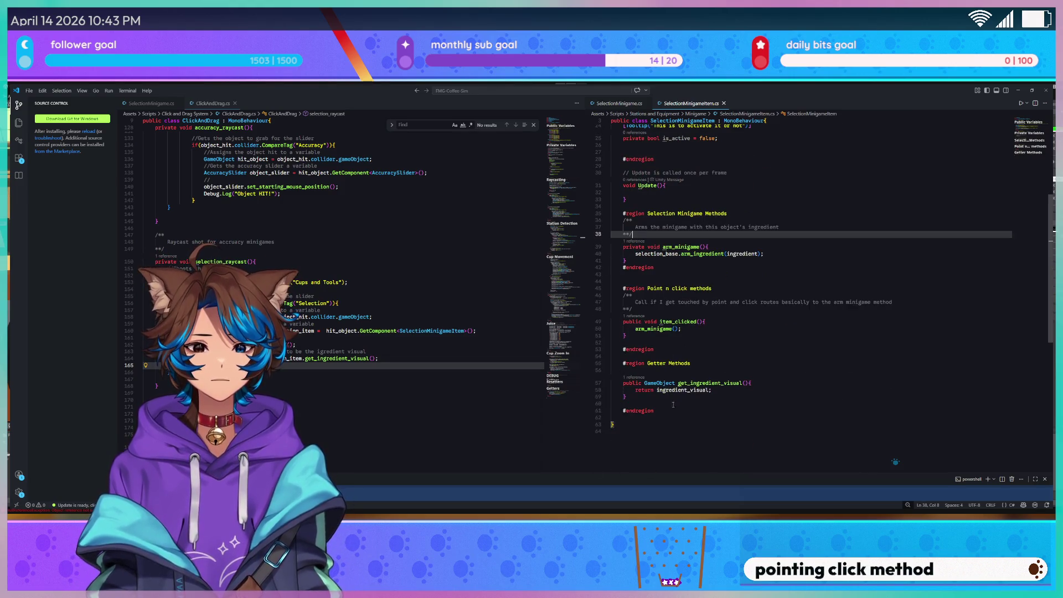
{"action": "left_click", "coordinate": [673, 349]}
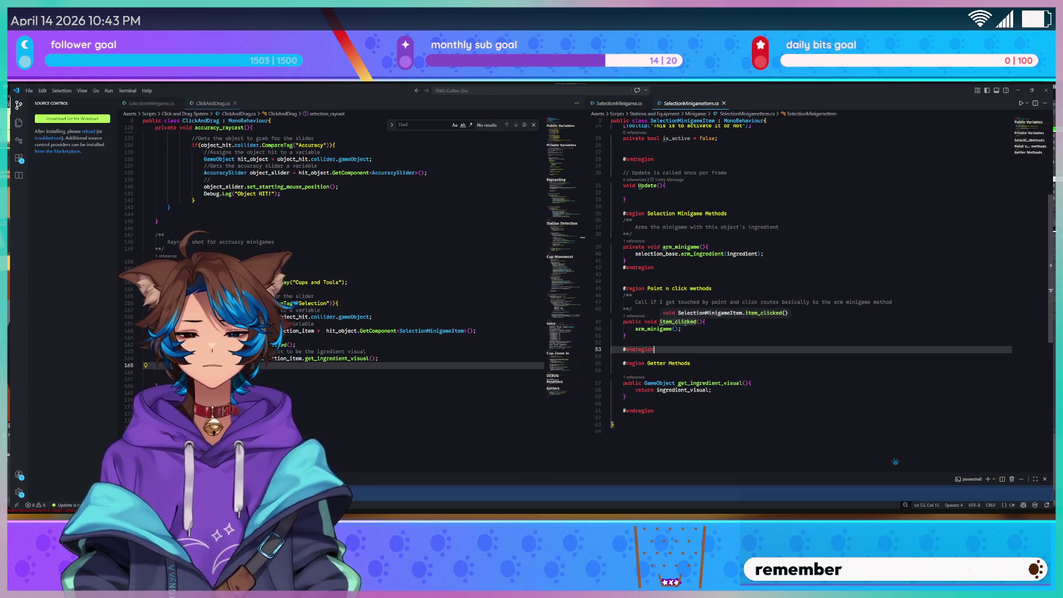
Insert '#region VFX Methods' and '#endregion' with an empty line between them
{"action": "key", "text": "Return"}
{"action": "key", "text": "Return"}
{"action": "type", "text": "#region VFX Me"}
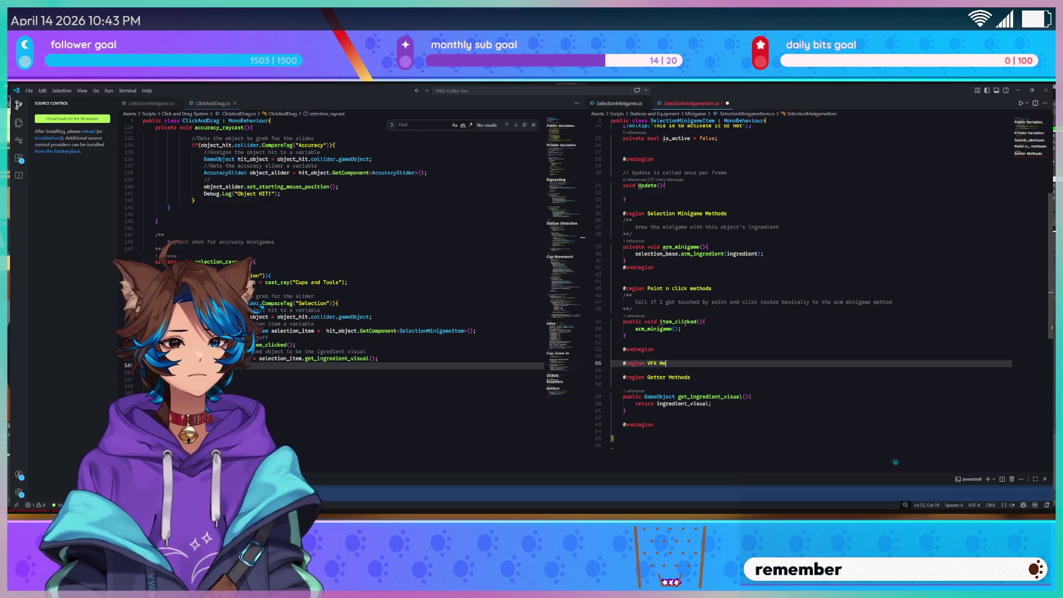
{"action": "key", "text": "Return"}
{"action": "key", "text": "Return"}
{"action": "type", "text": "#endregion"}
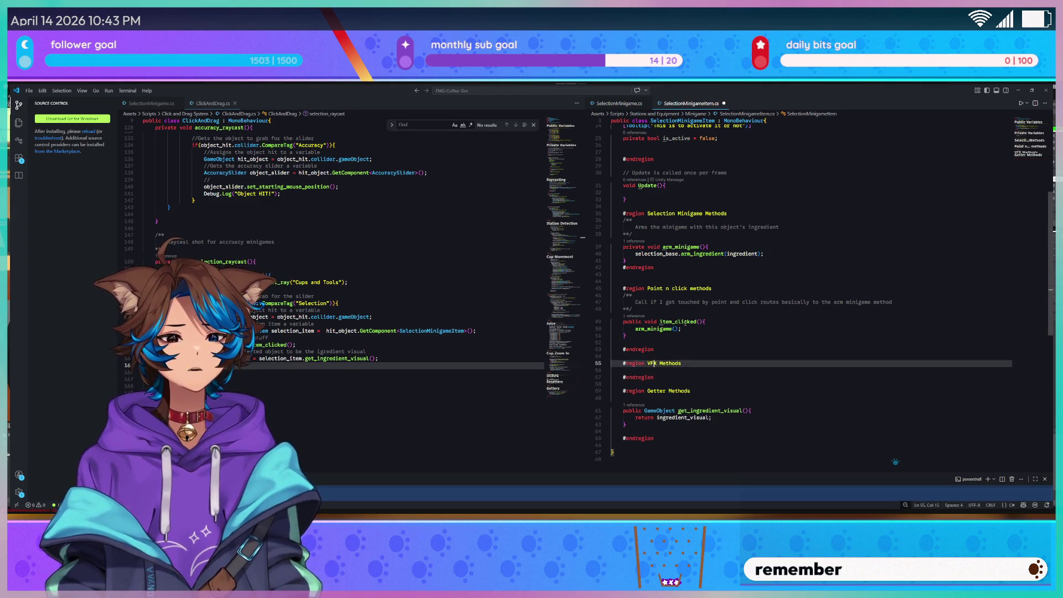
{"action": "key", "text": "Up"}
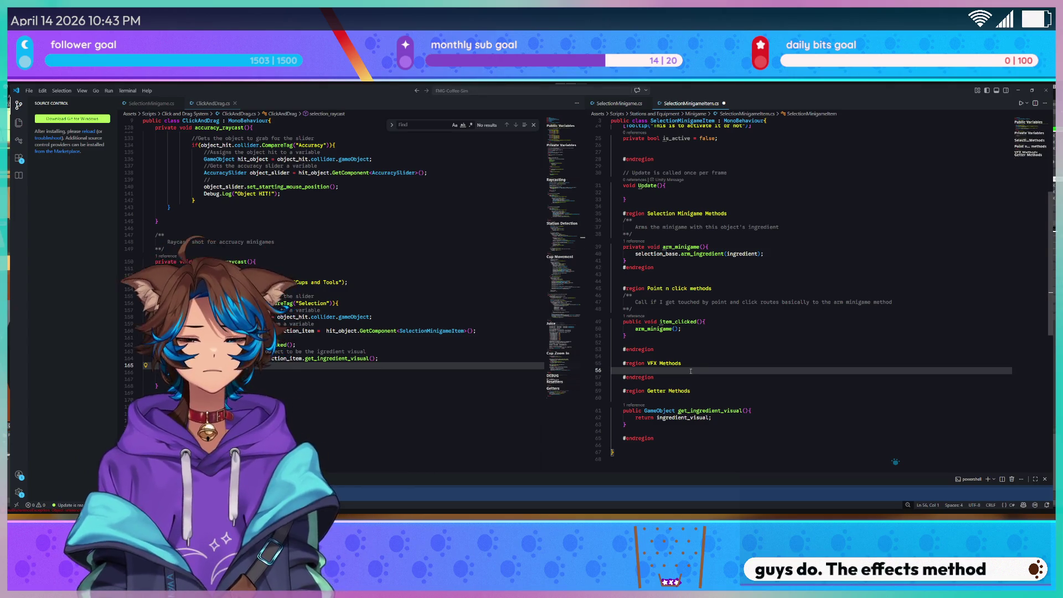
{"action": "key", "text": "Return"}
Declare 'public void reset_VFX()' in the VFX region and open its body
{"action": "type", "text": "puvlic"}
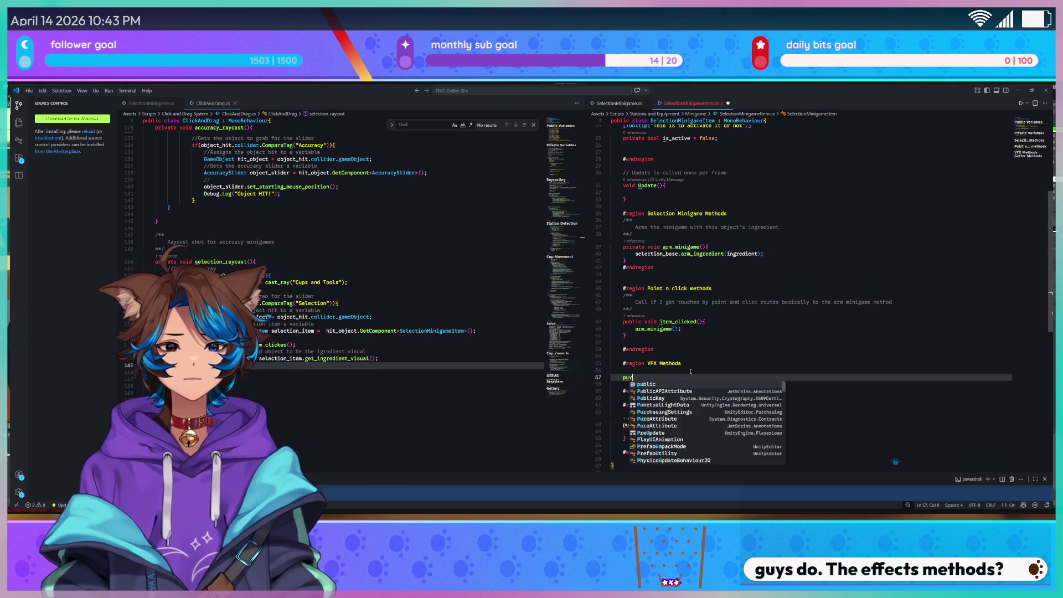
{"action": "key", "text": "BackSpace"}
{"action": "type", "text": "blic "}
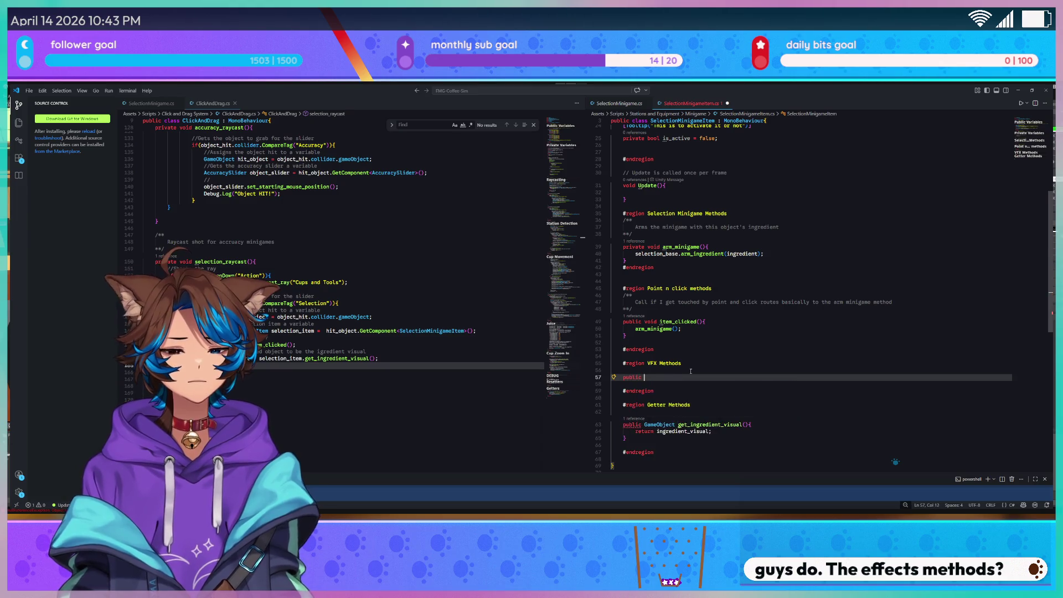
{"action": "type", "text": "void reset_VFX()"}
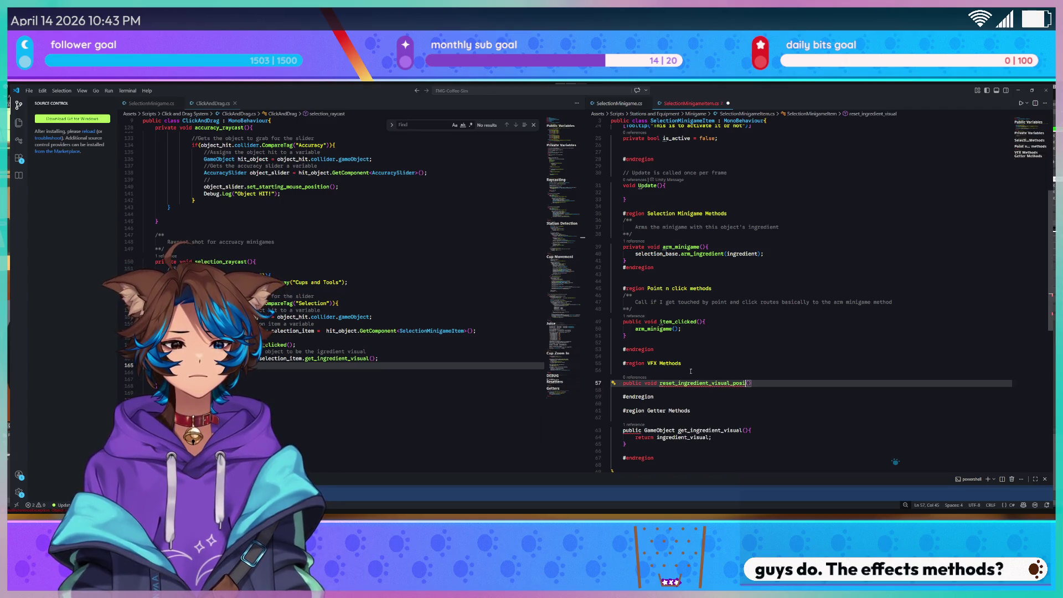
{"action": "type", "text": "{"}
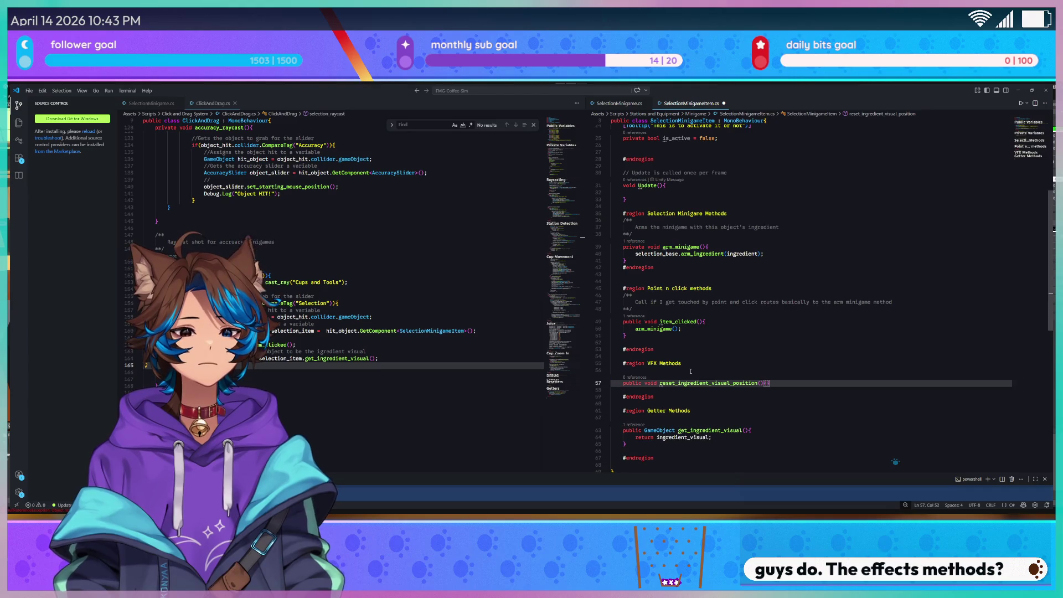
{"action": "key", "text": "Return"}
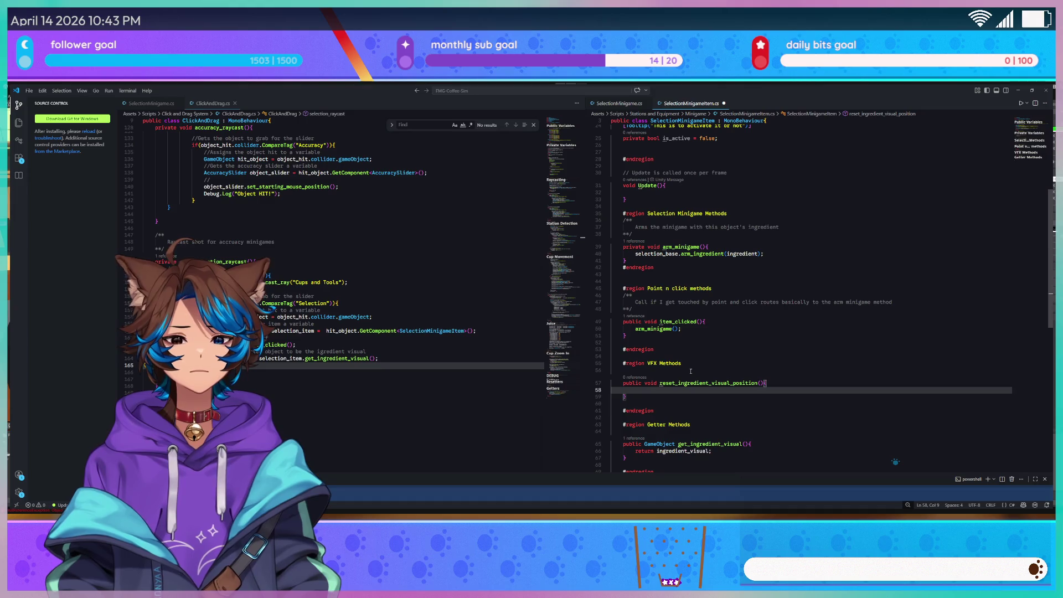
Add 'ingredient_visual.transform.position = ingredient_VFX_transform.position;' and save the script
{"action": "type", "text": "ing"}
{"action": "key", "text": "Down"}
{"action": "key", "text": "Down"}
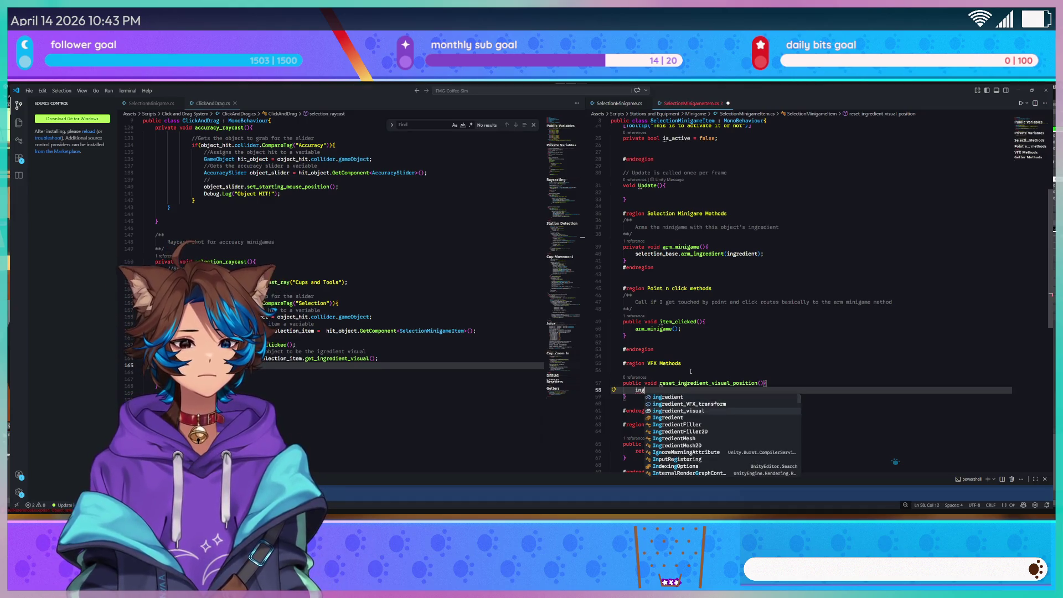
{"action": "key", "text": "Tab"}
{"action": "type", "text": ".t"}
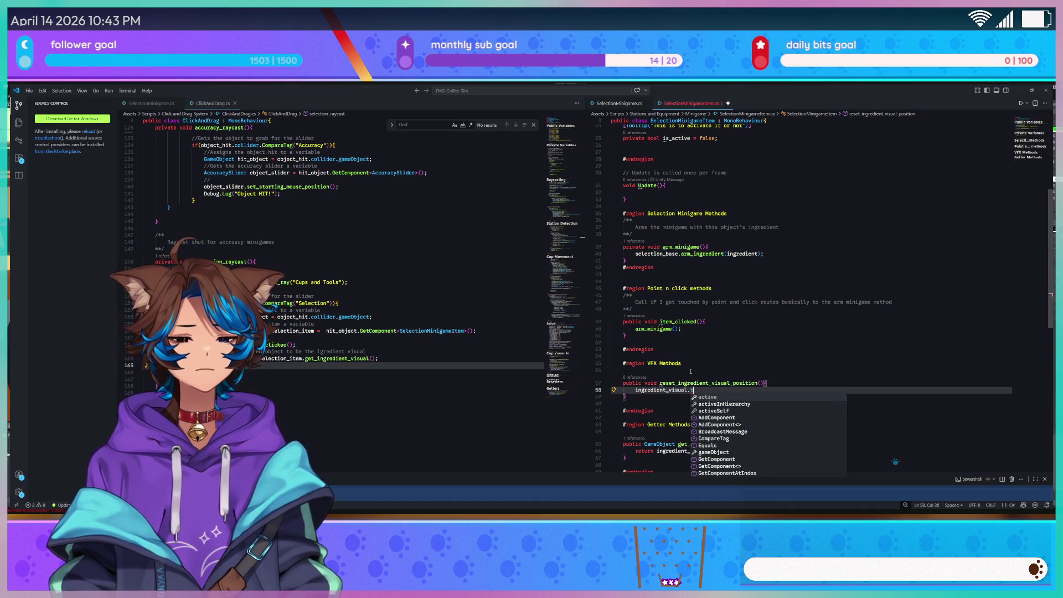
{"action": "type", "text": "ransform."}
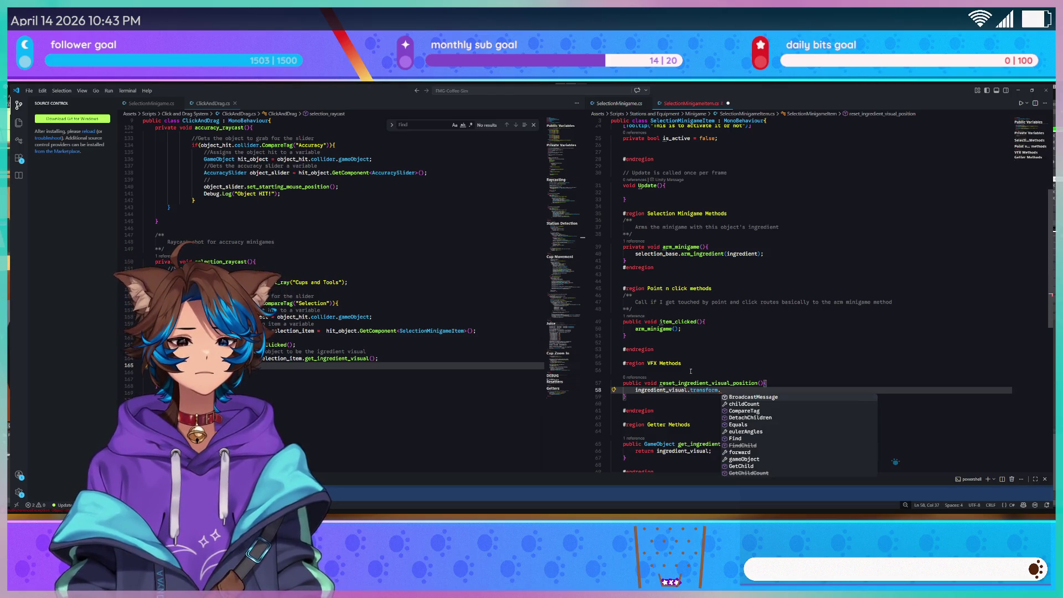
{"action": "type", "text": "pos"}
{"action": "key", "text": "Tab"}
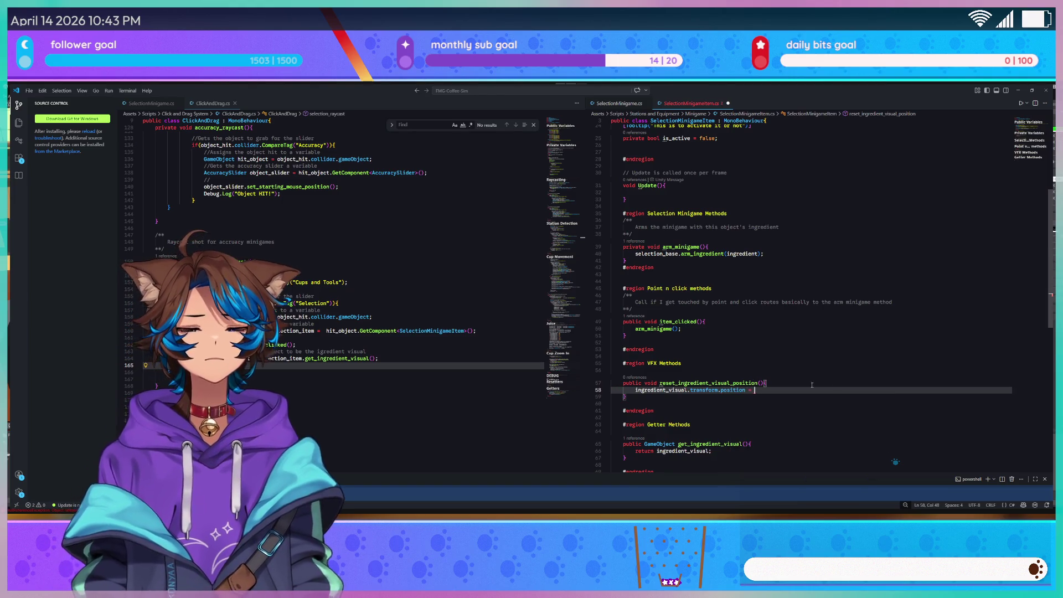
{"action": "scroll", "coordinate": [811, 385], "scroll_direction": "up", "scroll_amount": 8}
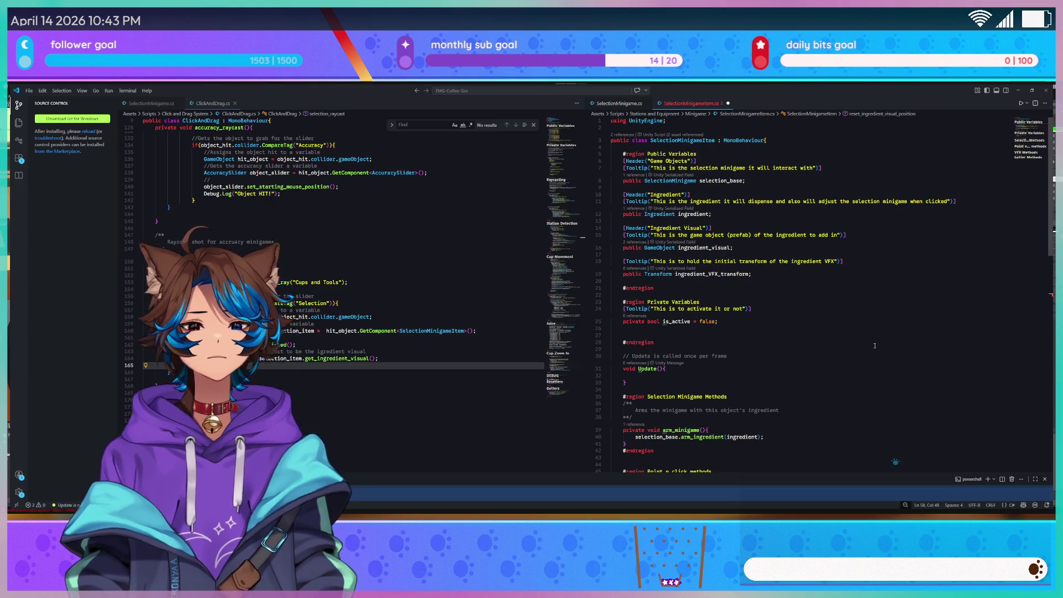
{"action": "type", "text": "= ingre"}
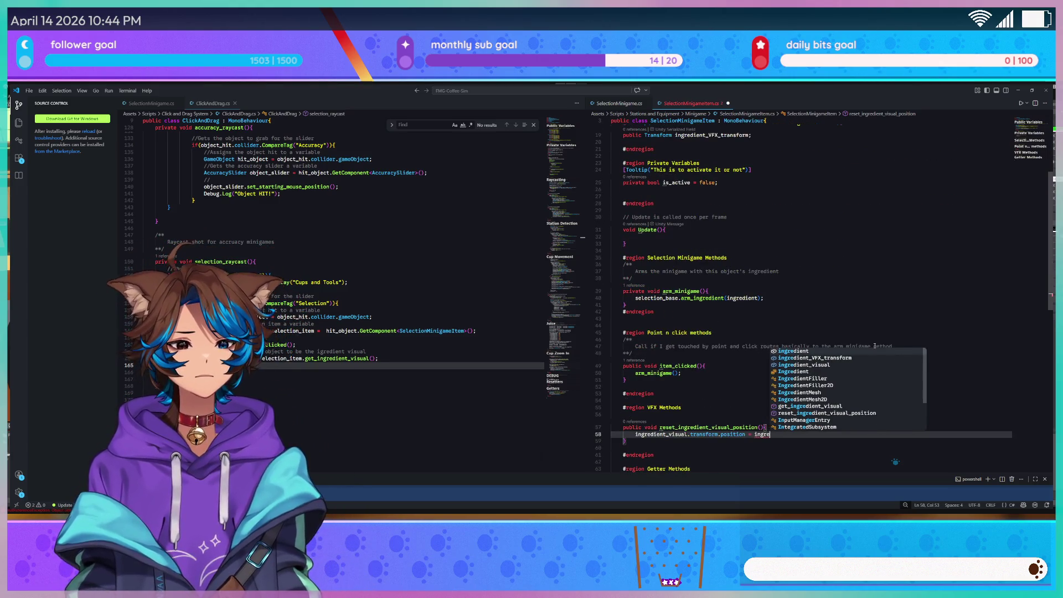
{"action": "type", "text": "dient_VFX_transform.position;"}
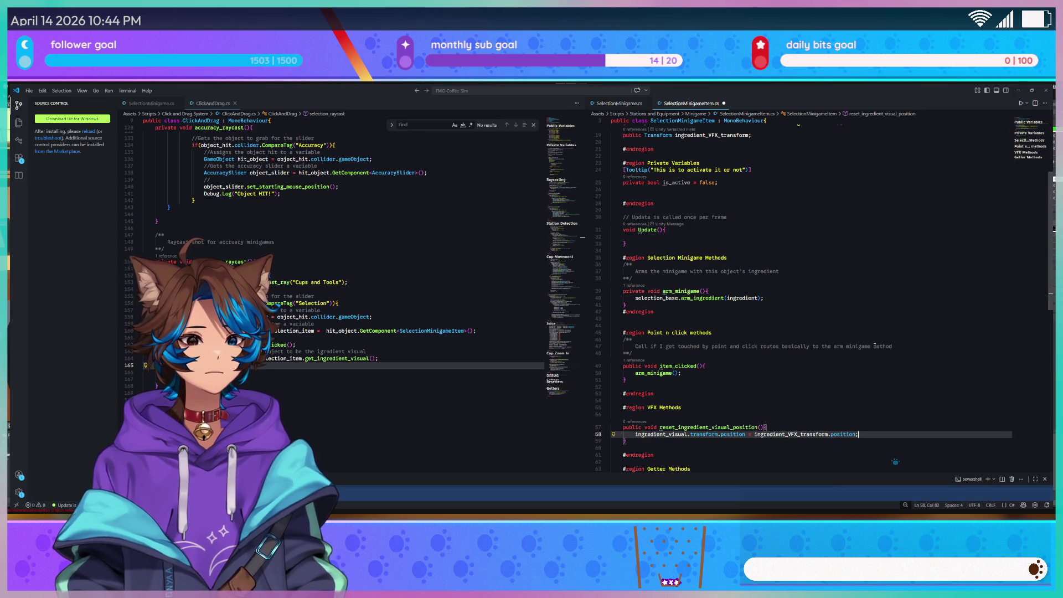
{"action": "key", "text": "Down"}
{"action": "key", "text": "Return"}
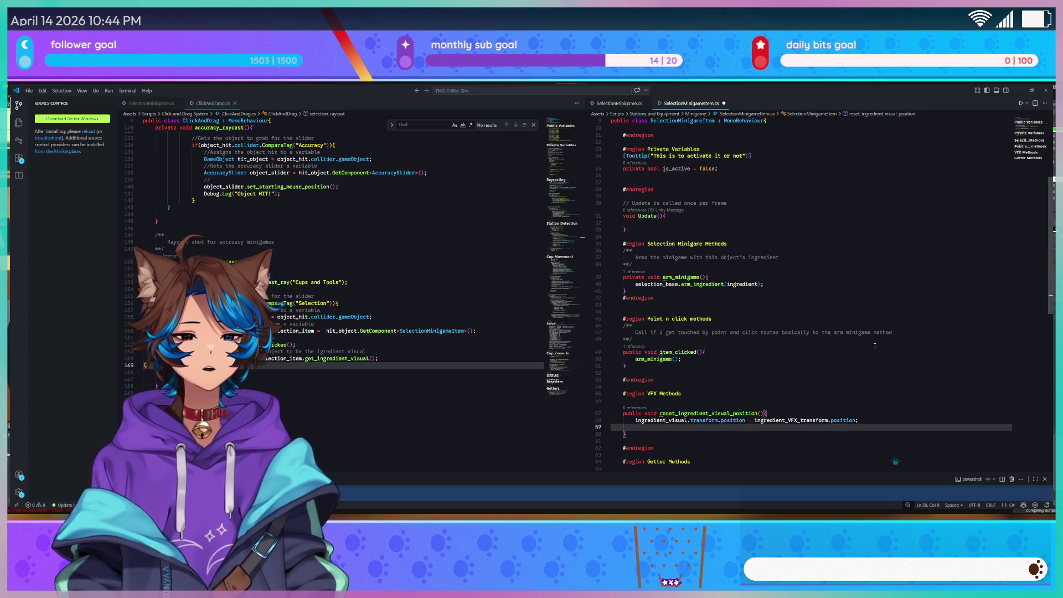
{"action": "key", "text": "ctrl+s"}
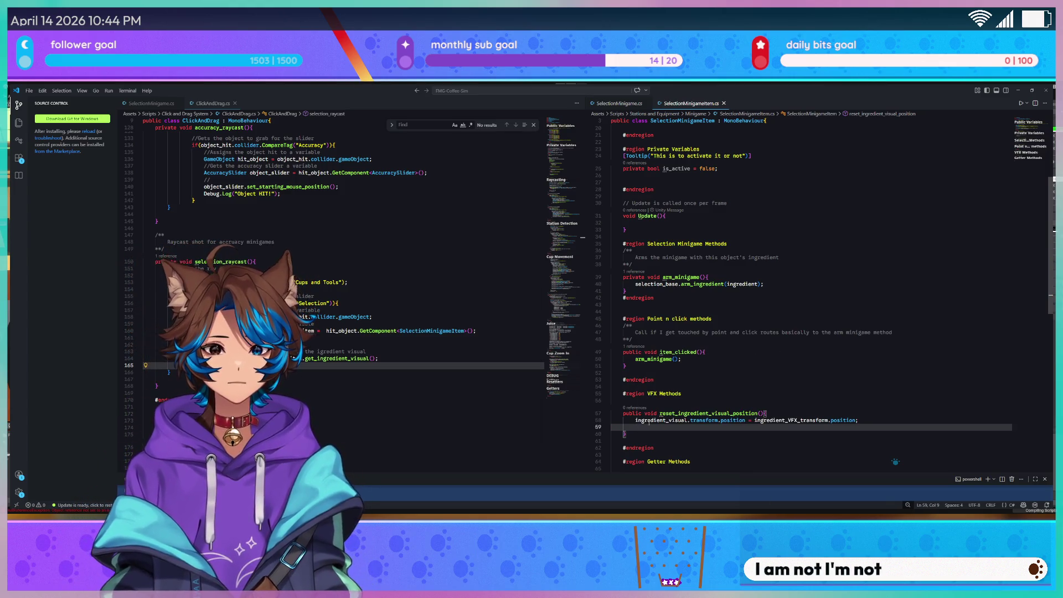
Duplicate the position line and change its first property to rotation
{"action": "key", "text": "Up"}
{"action": "key", "text": "shift+End"}
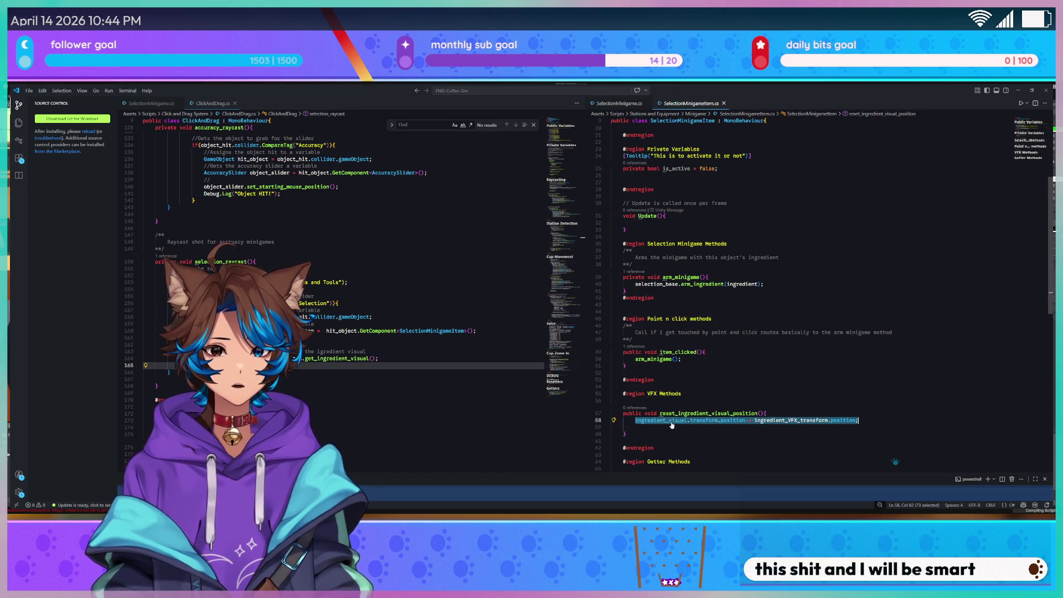
{"action": "key", "text": "shift+alt+Down"}
{"action": "key", "text": "End"}
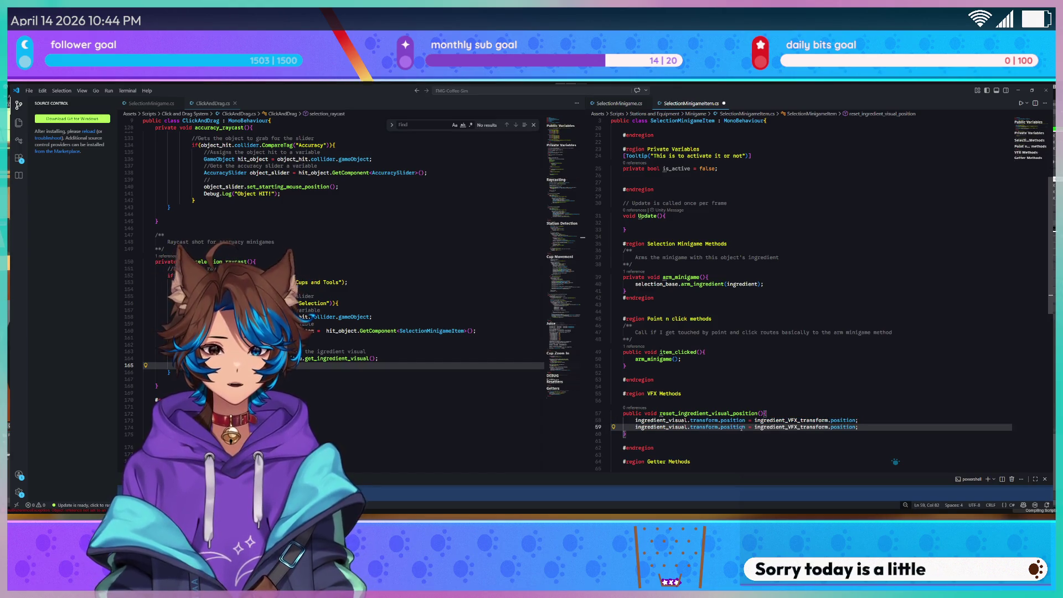
{"action": "left_click_drag", "start_coordinate": [746, 427], "coordinate": [721, 427]}
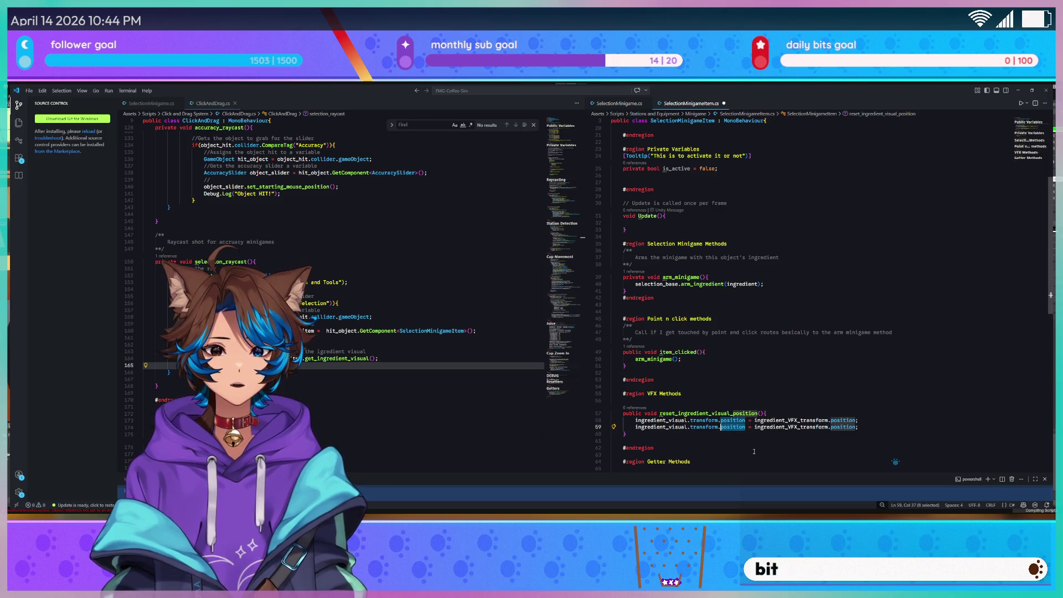
{"action": "key", "text": "BackSpace"}
{"action": "key", "text": "ctrl+space"}
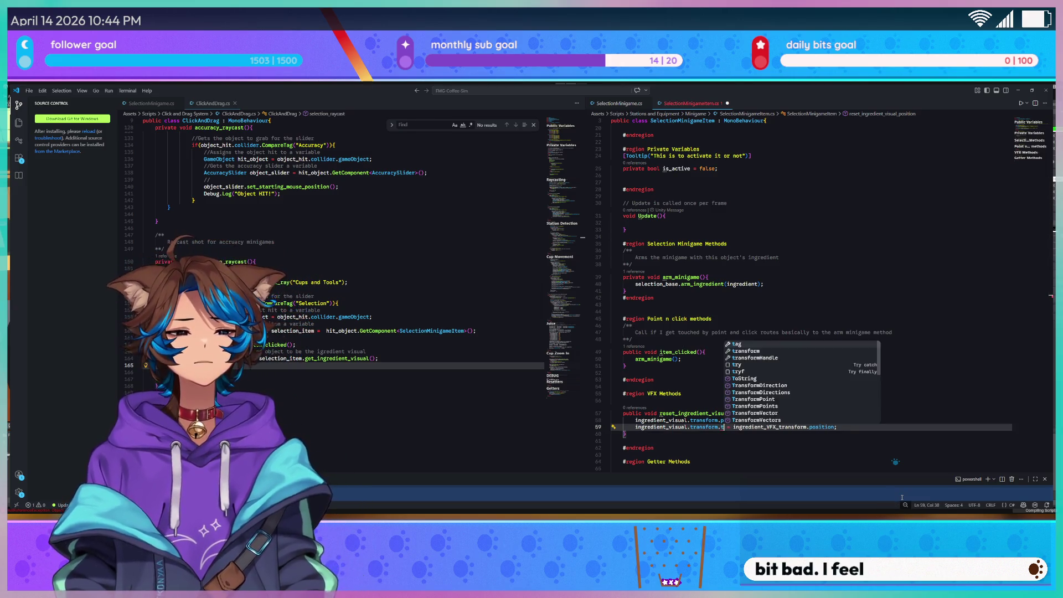
{"action": "key", "text": "Escape"}
{"action": "type", "text": "rot"}
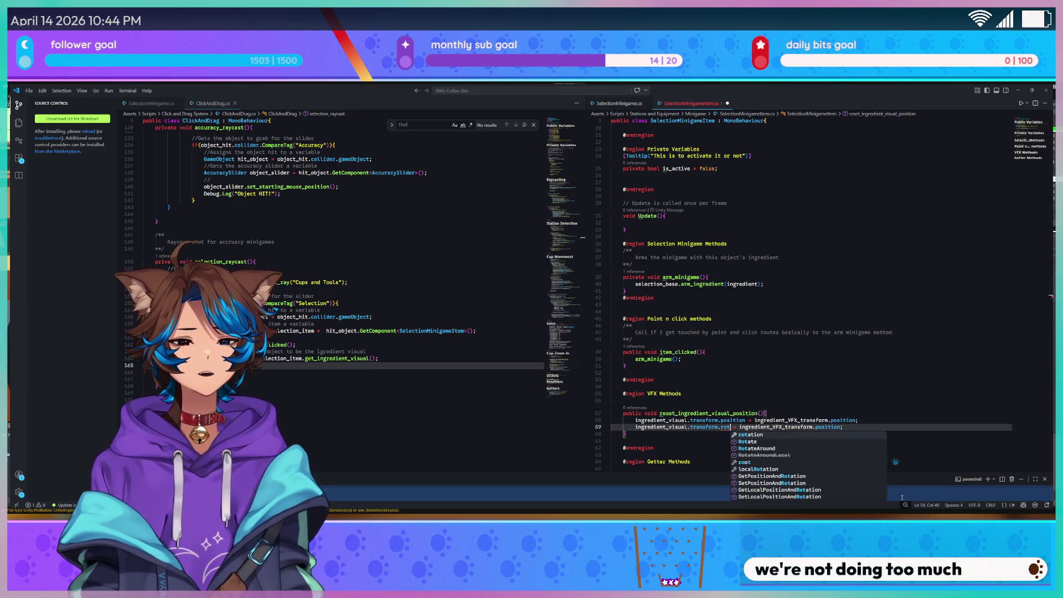
{"action": "key", "text": "Tab"}
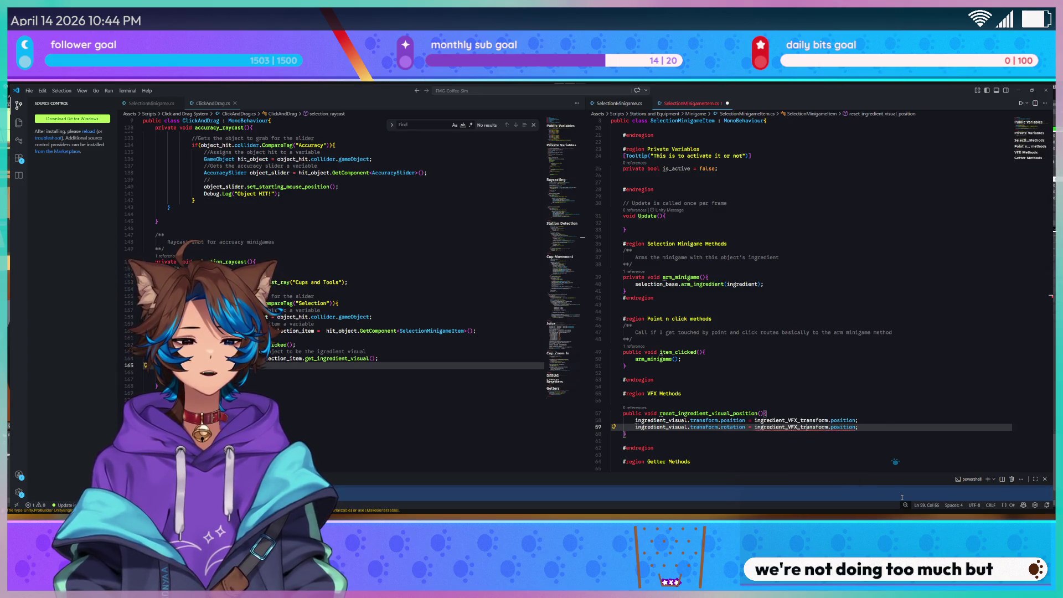
Change line 59's remaining position to rotation, save, and minimise VS Code
{"action": "key", "text": "End"}
{"action": "key", "text": "BackSpace"}
{"action": "key", "text": "BackSpace"}
{"action": "key", "text": "BackSpace"}
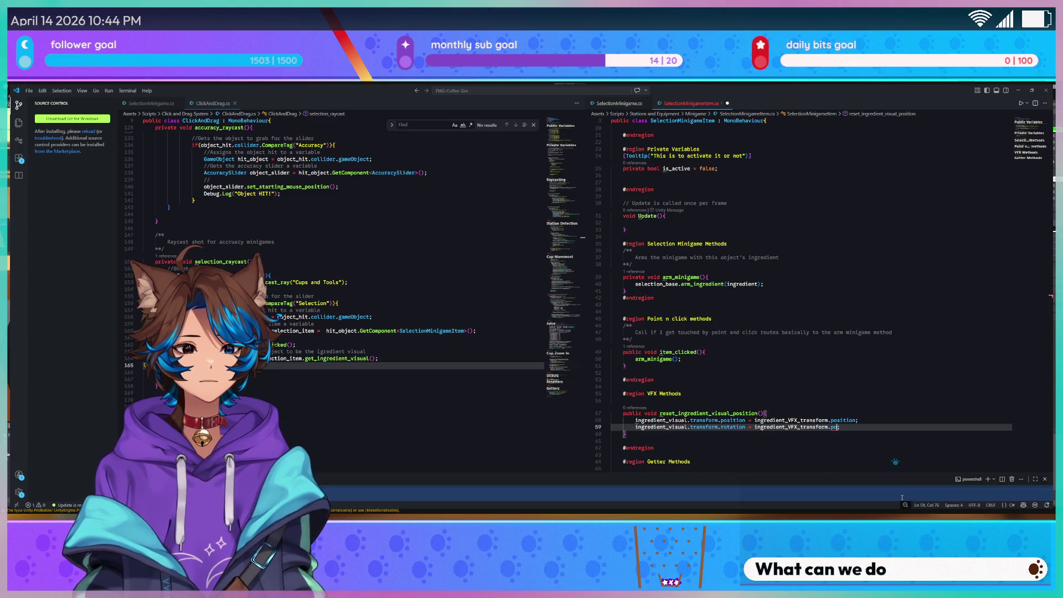
{"action": "key", "text": "BackSpace"}
{"action": "key", "text": "BackSpace"}
{"action": "type", "text": "rot"}
{"action": "key", "text": "Tab"}
{"action": "key", "text": "ctrl+s"}
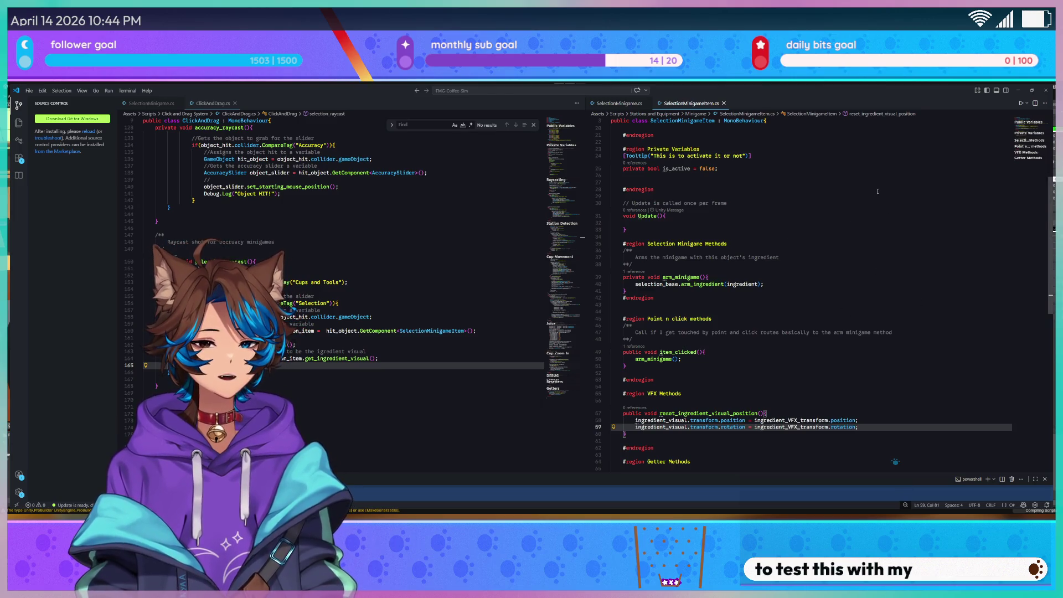
{"action": "left_click", "coordinate": [1020, 89]}
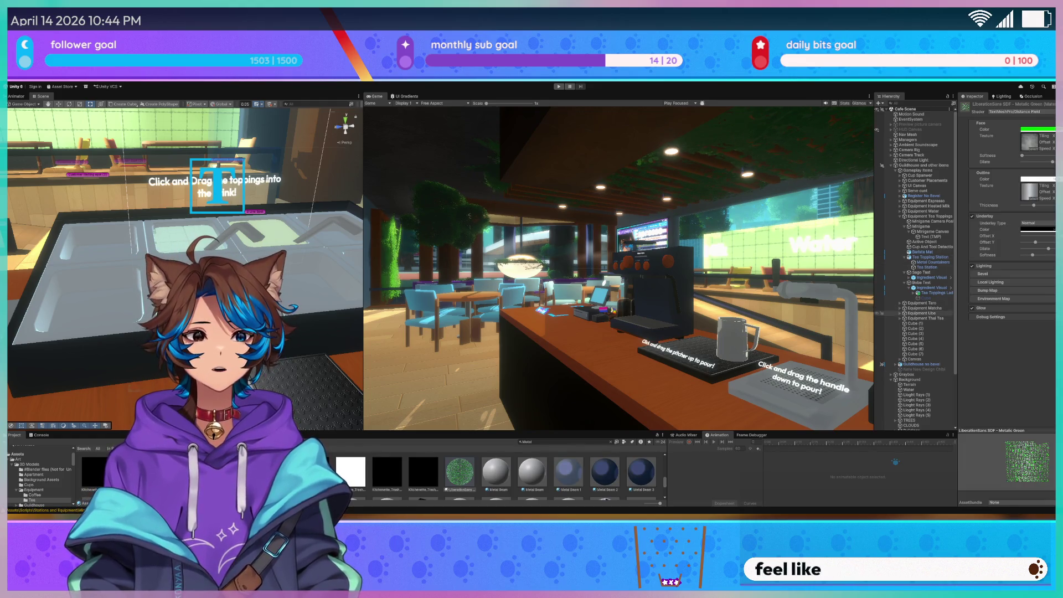
{"action": "left_click", "coordinate": [930, 319]}
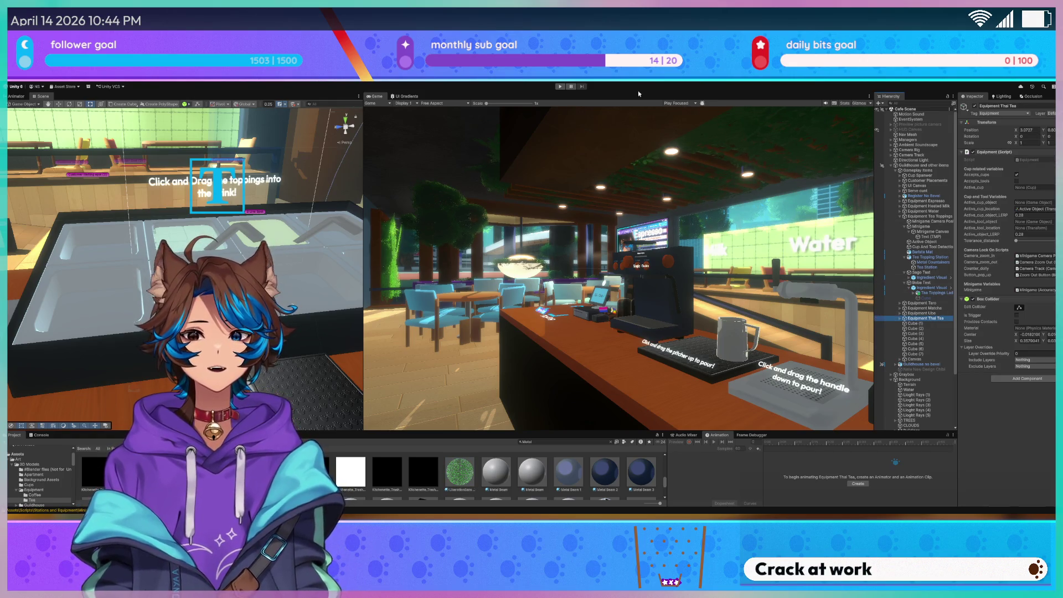
{"action": "left_click", "coordinate": [560, 87]}
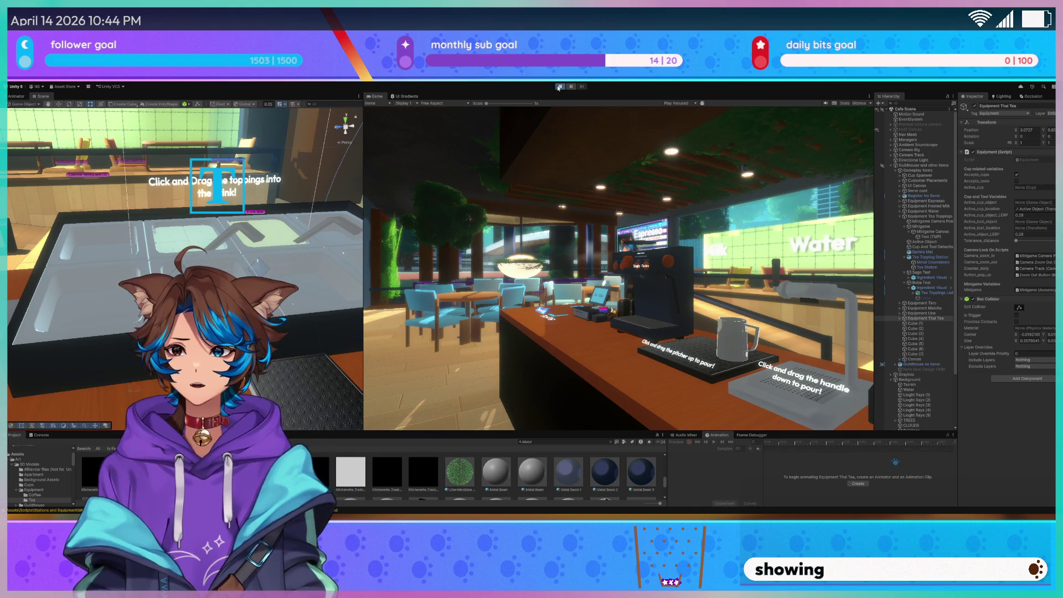
{"action": "left_click", "coordinate": [558, 87]}
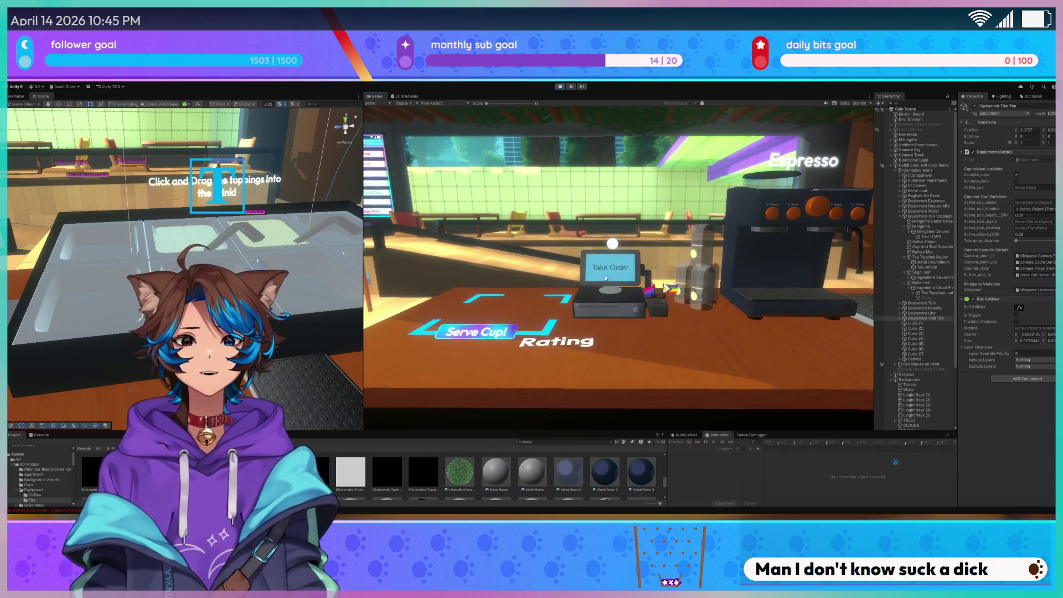
{"action": "left_click", "coordinate": [605, 278]}
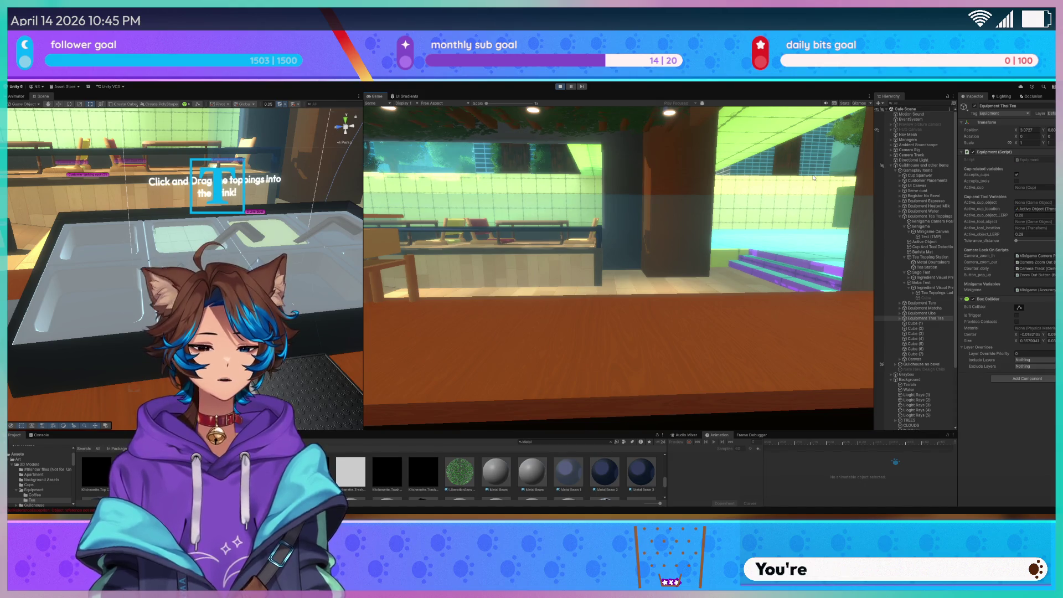
{"action": "left_click", "coordinate": [713, 256]}
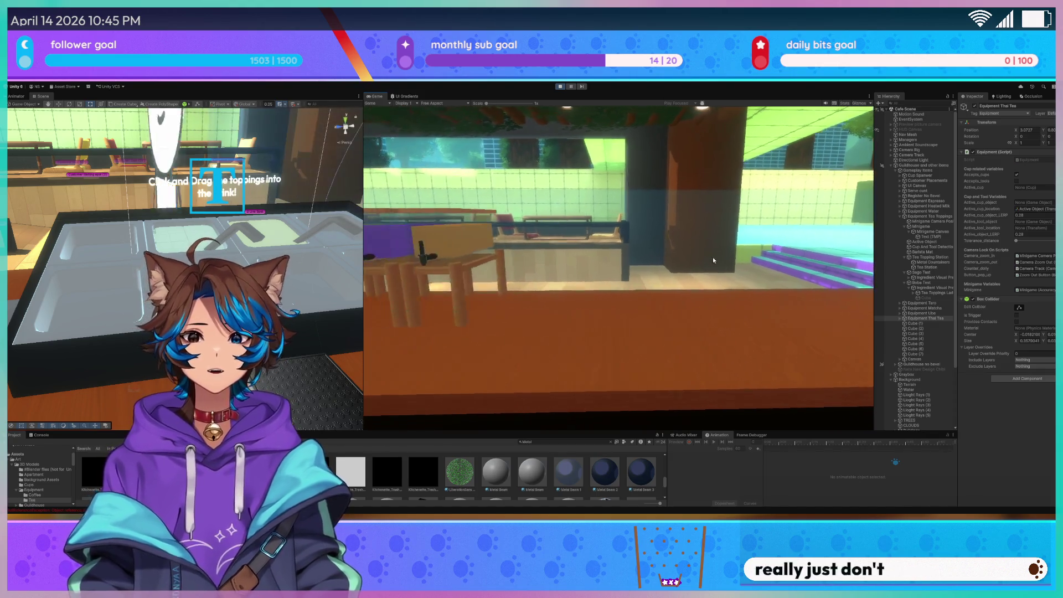
{"action": "left_click", "coordinate": [514, 295]}
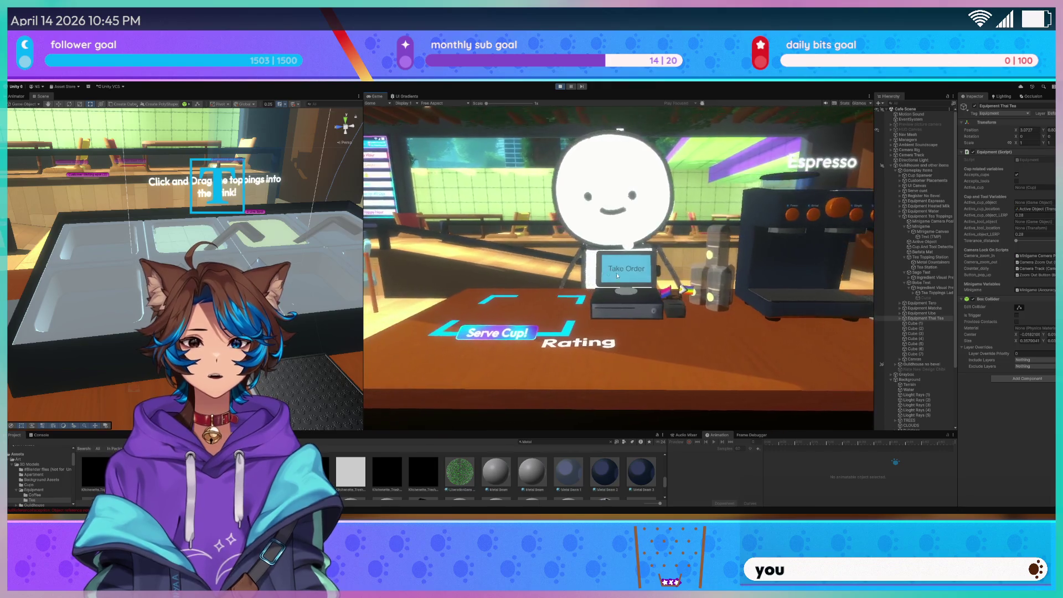
{"action": "left_click", "coordinate": [642, 281]}
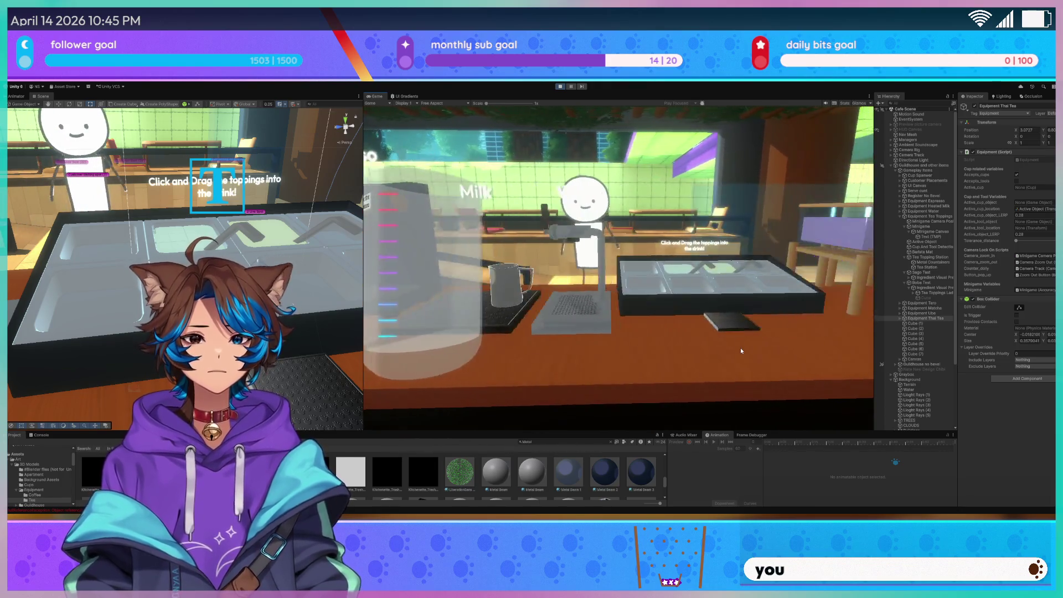
{"action": "left_click", "coordinate": [591, 339]}
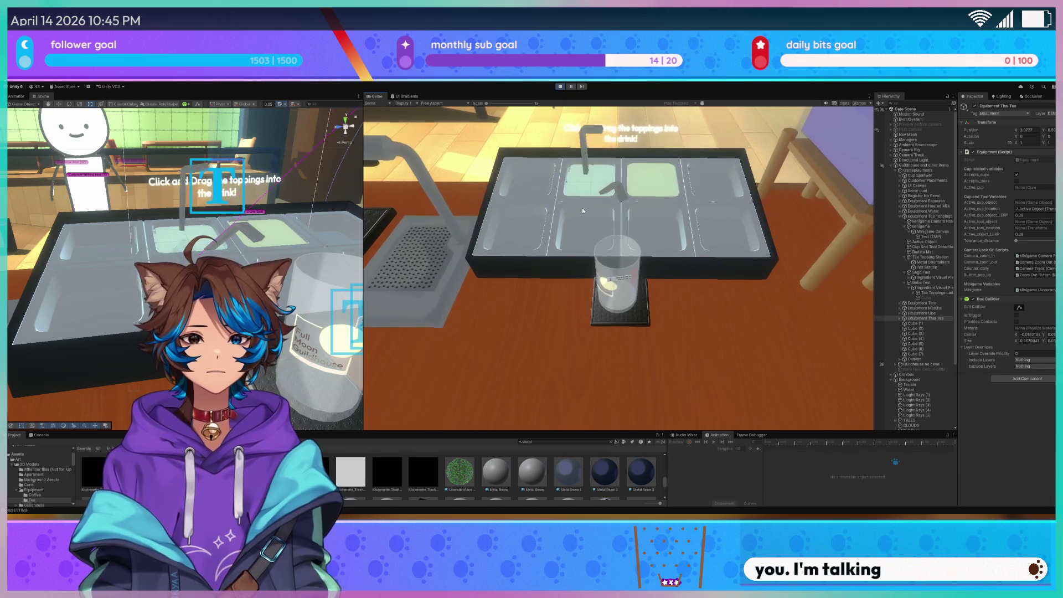
{"action": "mouse_move", "coordinate": [559, 266]}
{"action": "left_mouse_down"}
{"action": "mouse_move", "coordinate": [549, 285]}
{"action": "mouse_move", "coordinate": [551, 272]}
{"action": "mouse_move", "coordinate": [675, 217]}
{"action": "mouse_move", "coordinate": [746, 315]}
{"action": "left_mouse_up"}
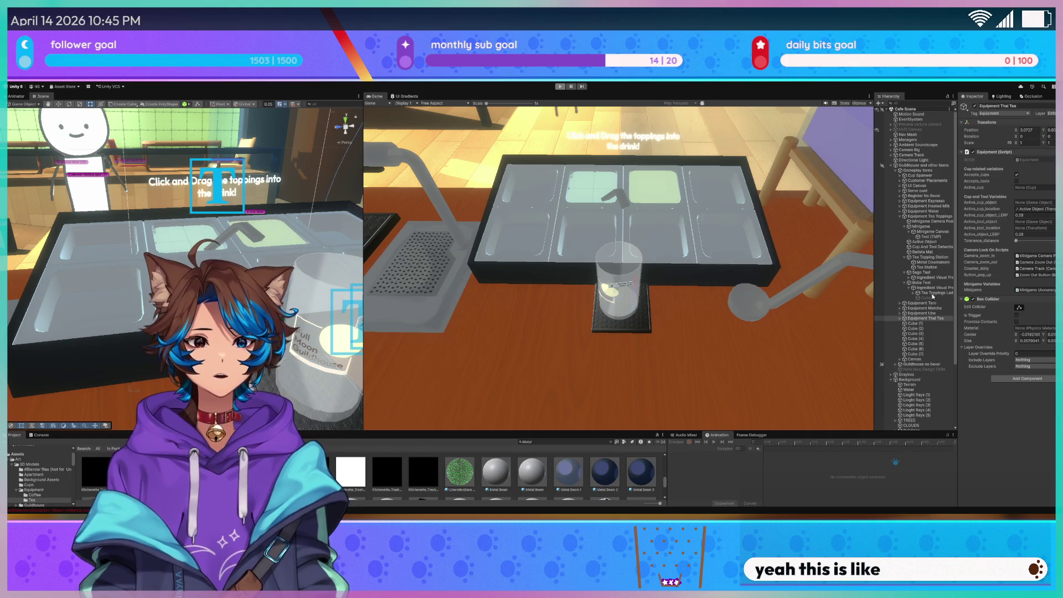
{"action": "left_click", "coordinate": [935, 272]}
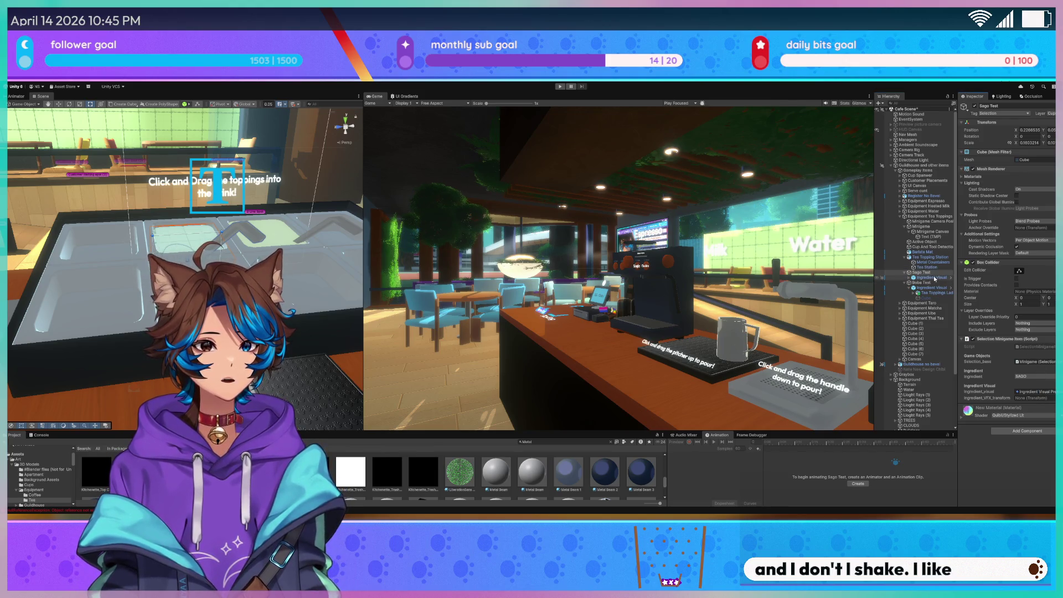
Create a Reset Point empty directly under both Sago Test and Boba Test
{"action": "left_click", "coordinate": [948, 277]}
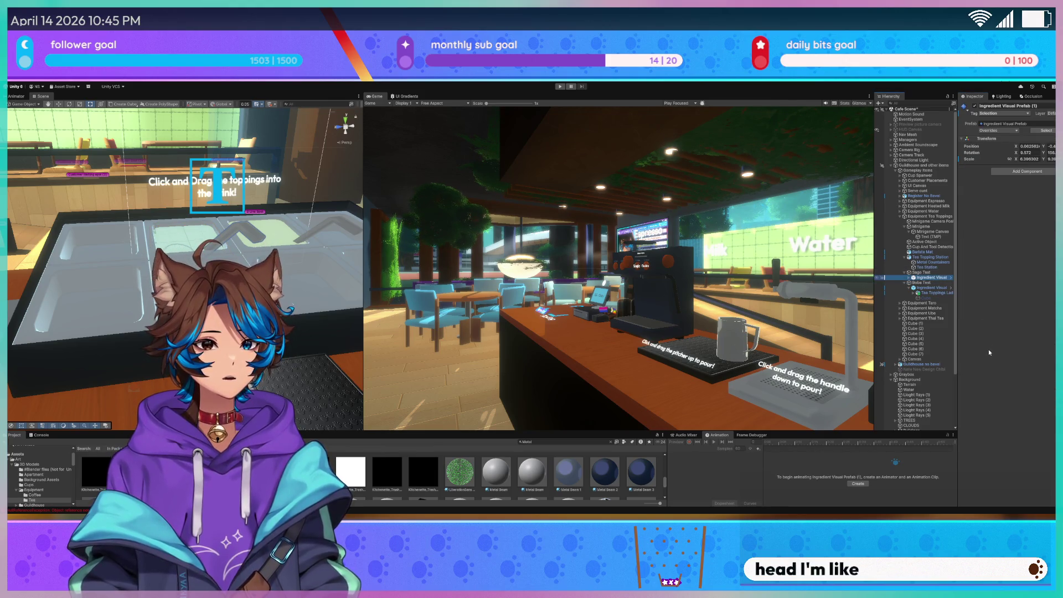
{"action": "key", "text": "alt+shift+n"}
{"action": "type", "text": "Reset Poi"}
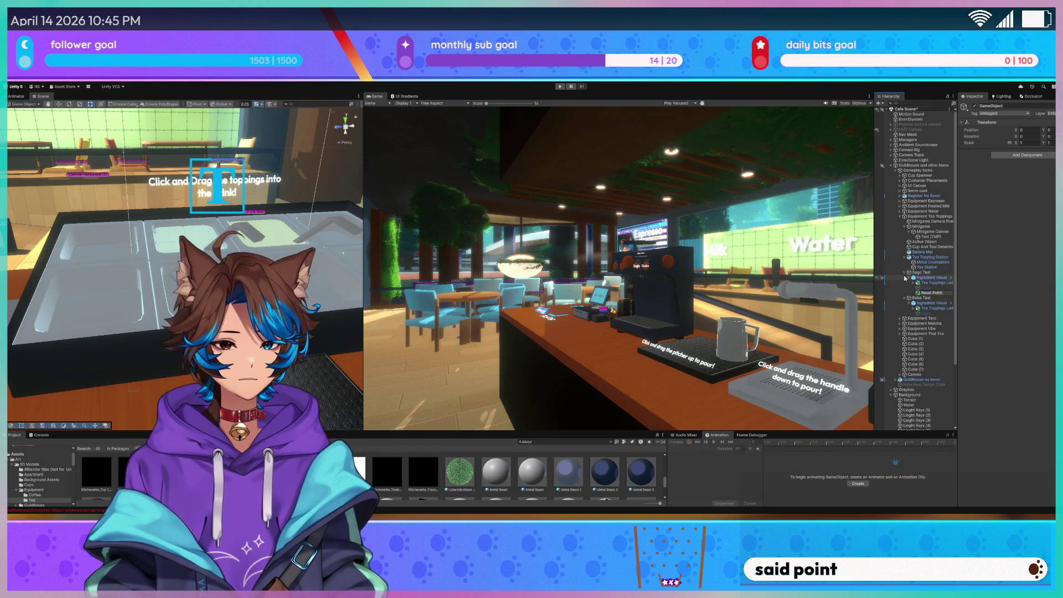
{"action": "type", "text": "nt"}
{"action": "key", "text": "Return"}
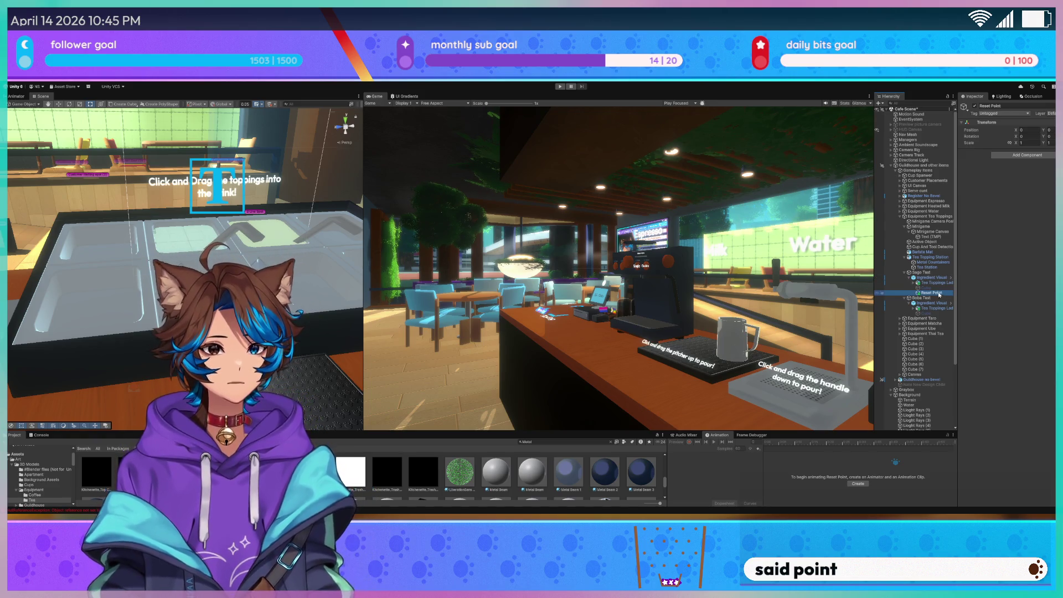
{"action": "left_click_drag", "start_coordinate": [934, 281], "coordinate": [934, 278]}
{"action": "left_click", "coordinate": [931, 303]}
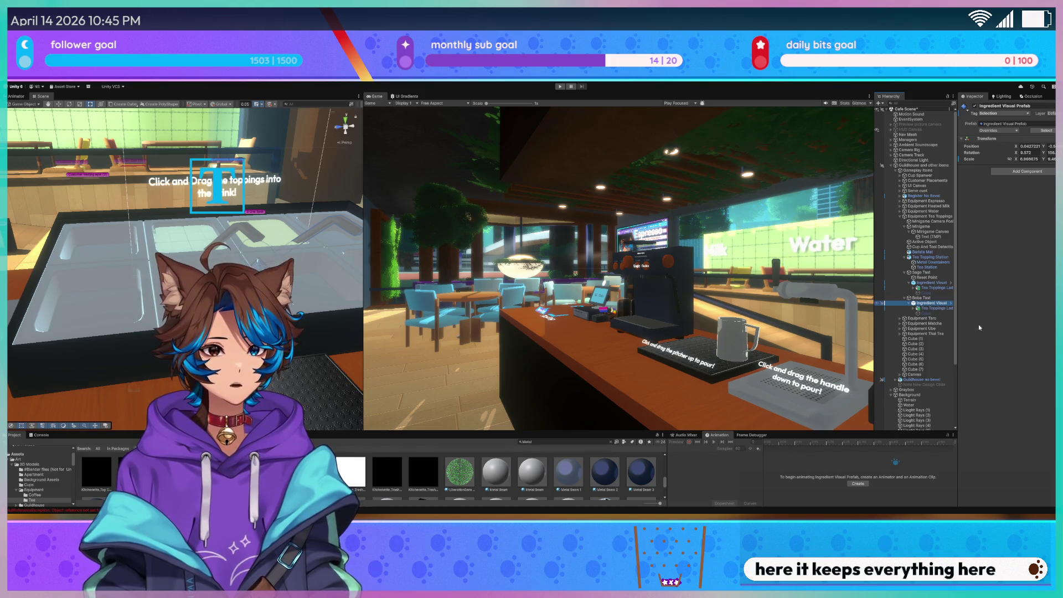
{"action": "key", "text": "alt+shift+n"}
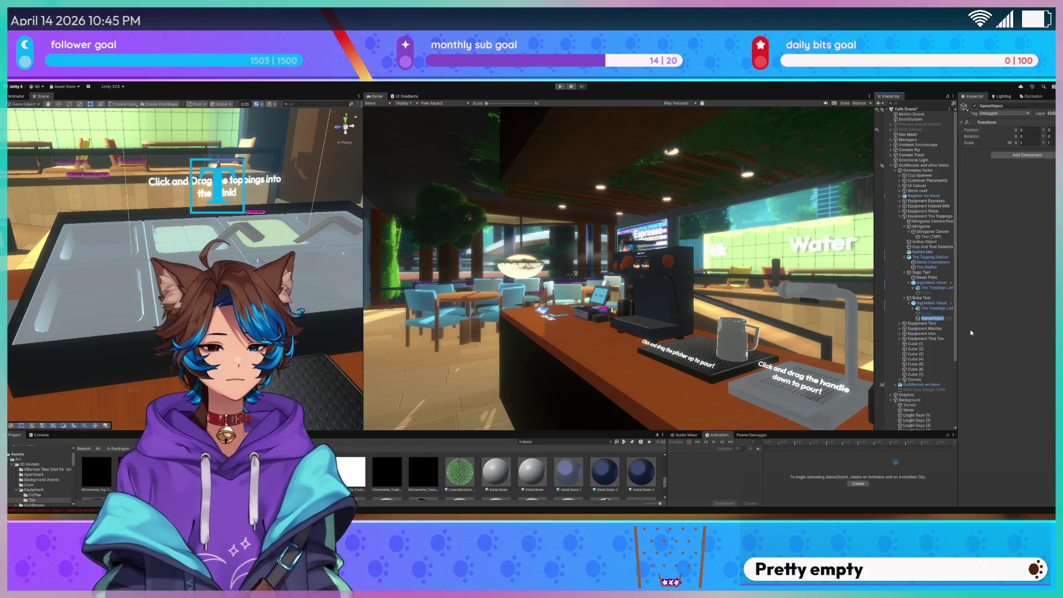
{"action": "type", "text": "nt"}
{"action": "key", "text": "Return"}
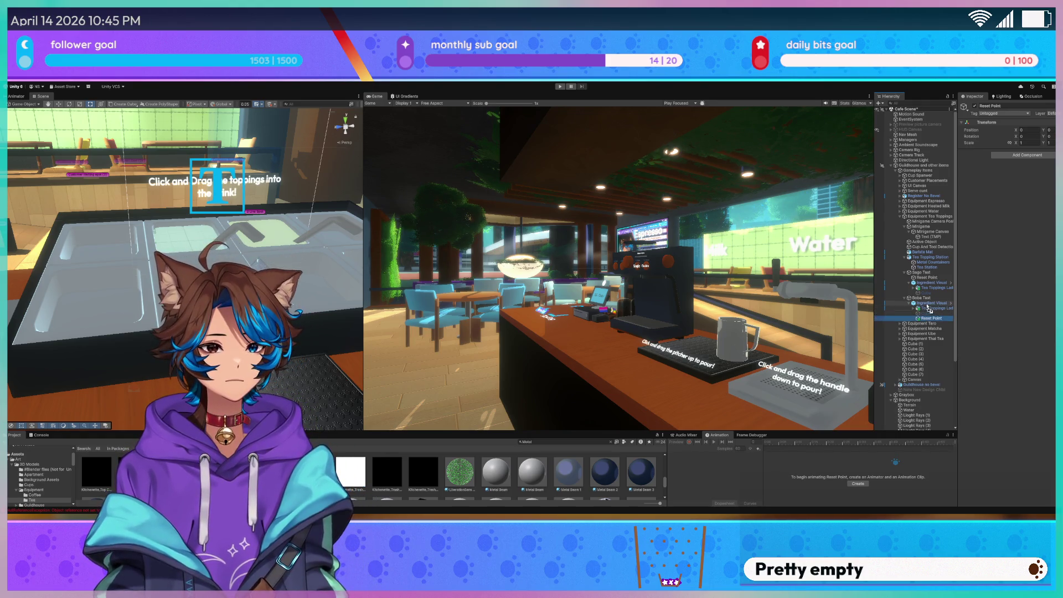
{"action": "left_click_drag", "start_coordinate": [928, 304], "coordinate": [924, 301]}
Assign Sago Test's Reset Point as its ingredient_VFX_transform, then return to VS Code
{"action": "left_click", "coordinate": [921, 298]}
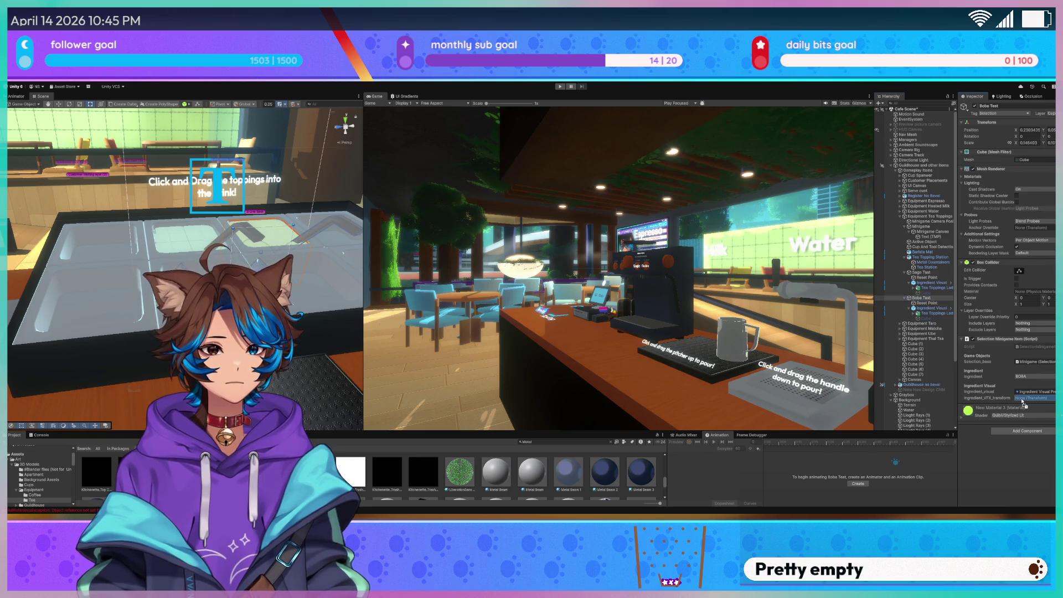
{"action": "left_click", "coordinate": [921, 273]}
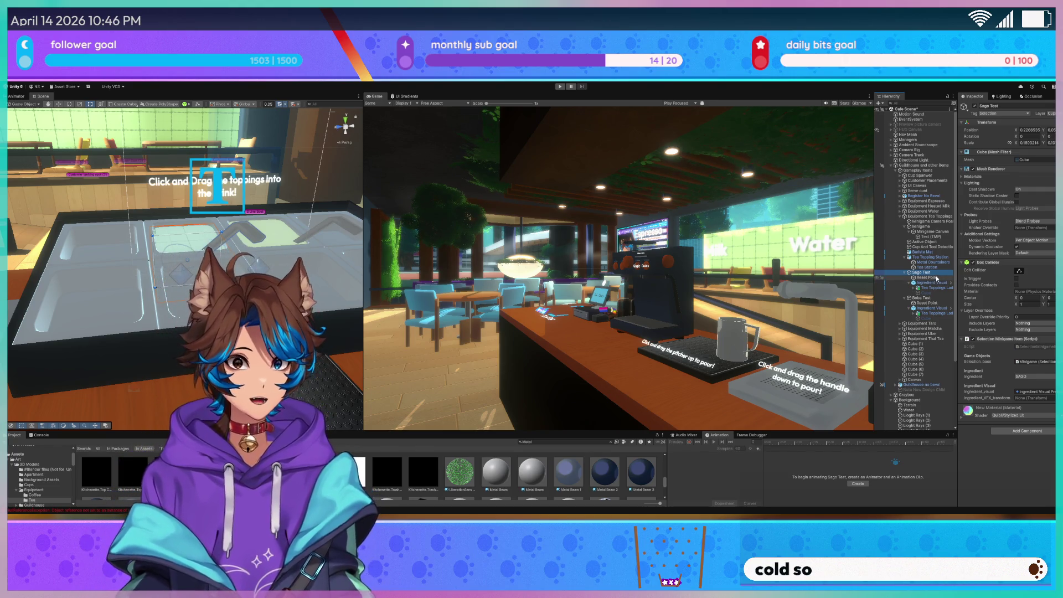
{"action": "left_click_drag", "start_coordinate": [1031, 397], "coordinate": [1031, 397]}
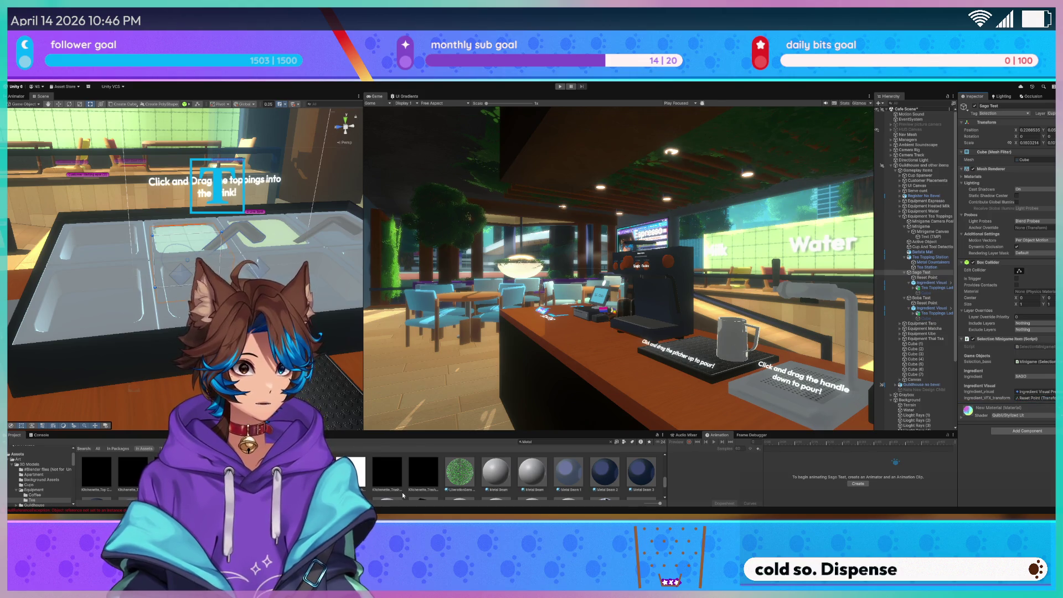
{"action": "key", "text": "alt+Tab"}
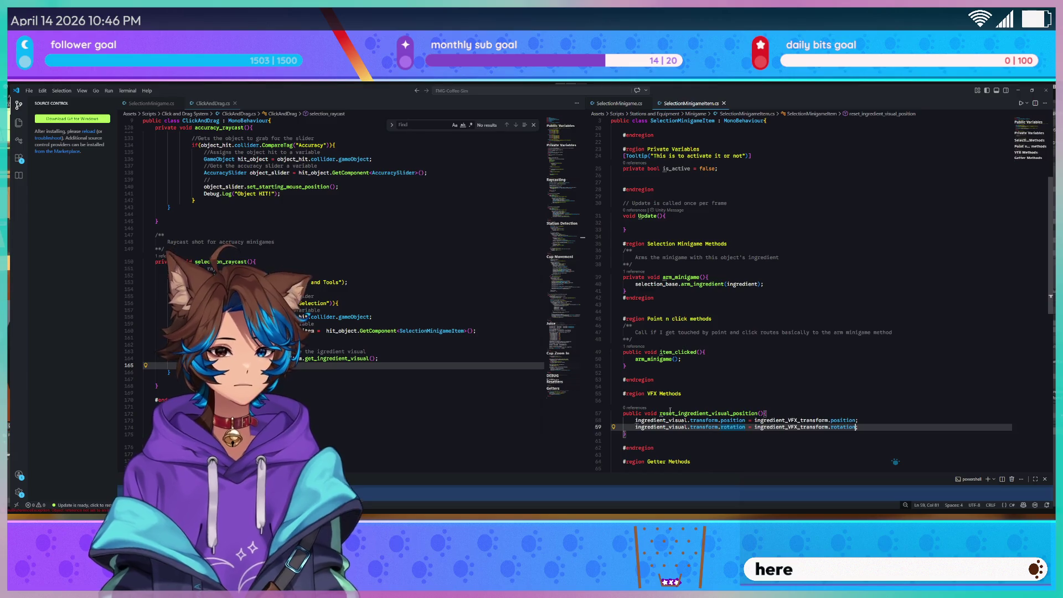
Add an empty /** doc comment block above reset_ingredient_visual_position
{"action": "left_click", "coordinate": [712, 404]}
{"action": "key", "text": "shift+Down"}
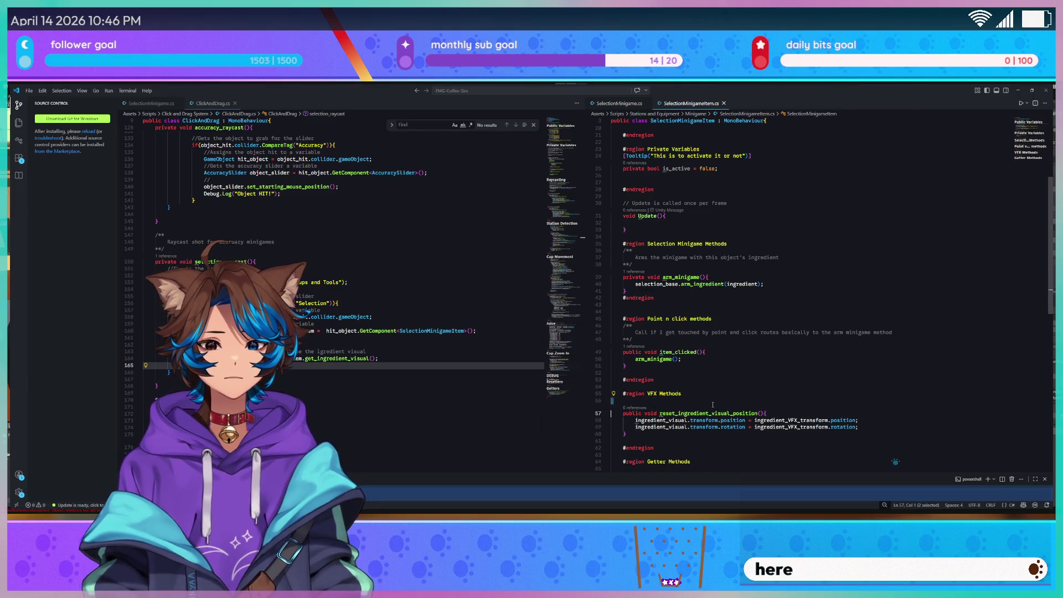
{"action": "key", "text": "Up"}
{"action": "key", "text": "Up"}
{"action": "key", "text": "Return"}
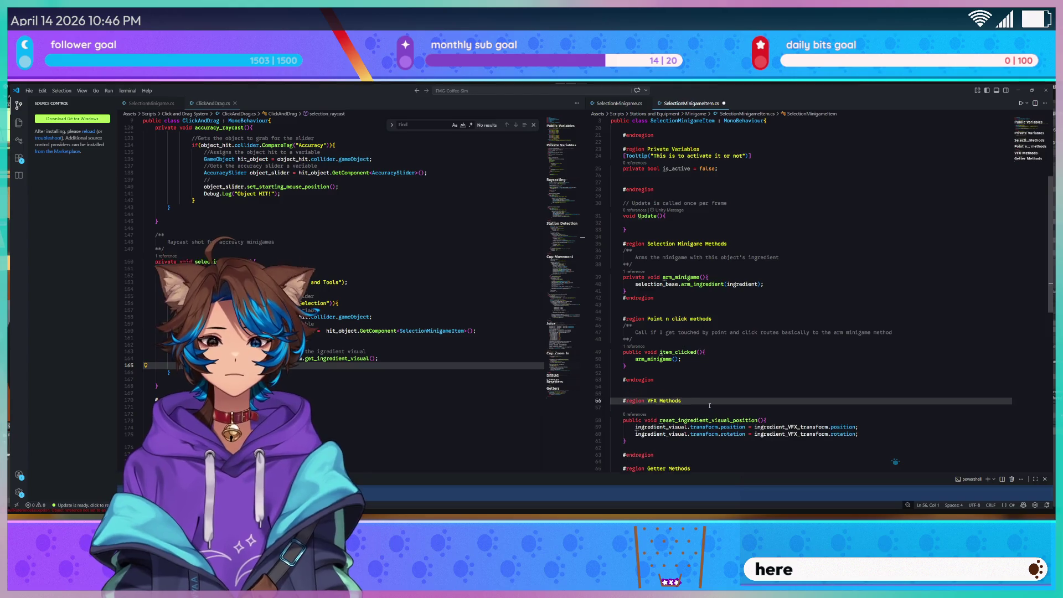
{"action": "key", "text": "BackSpace"}
{"action": "key", "text": "Down"}
{"action": "key", "text": "Return"}
{"action": "type", "text": "/**"}
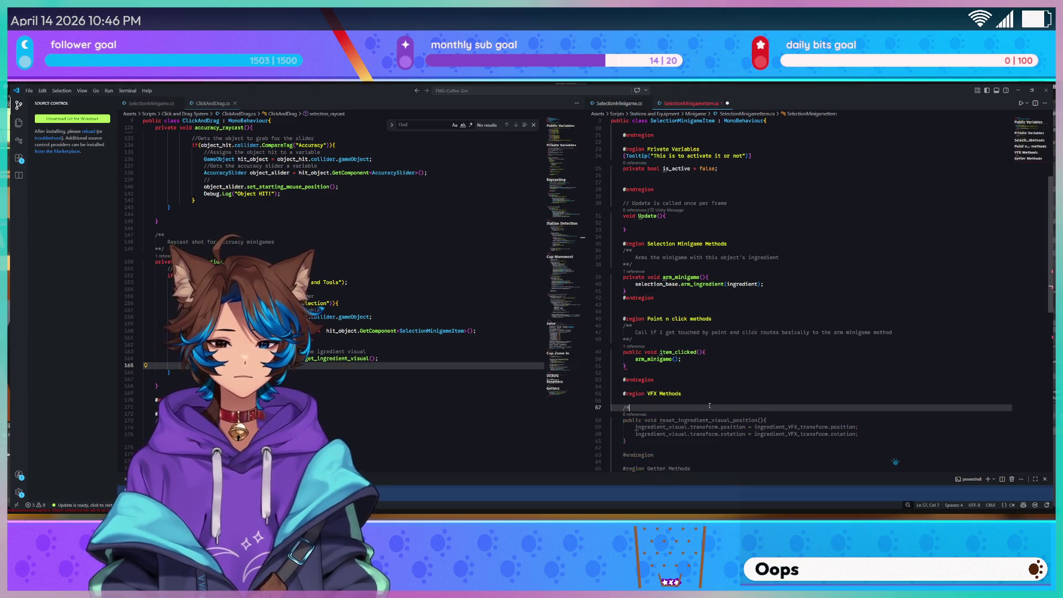
{"action": "key", "text": "Return"}
{"action": "type", "text": "**/"}
{"action": "key", "text": "Up"}
{"action": "key", "text": "Up"}
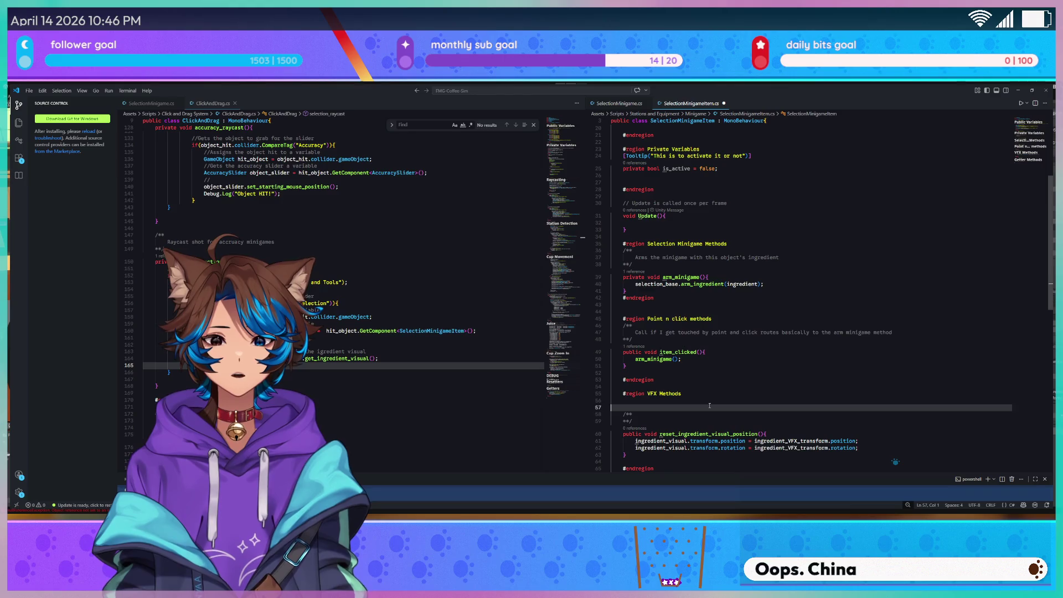
{"action": "key", "text": "Down"}
{"action": "key", "text": "End"}
{"action": "key", "text": "Return"}
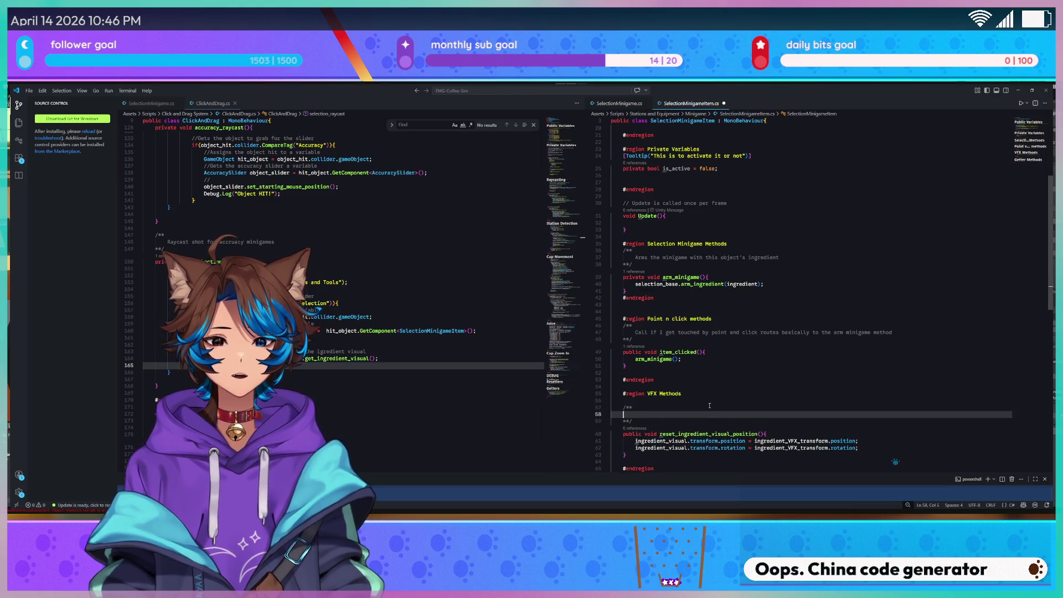
{"action": "key", "text": "Tab"}
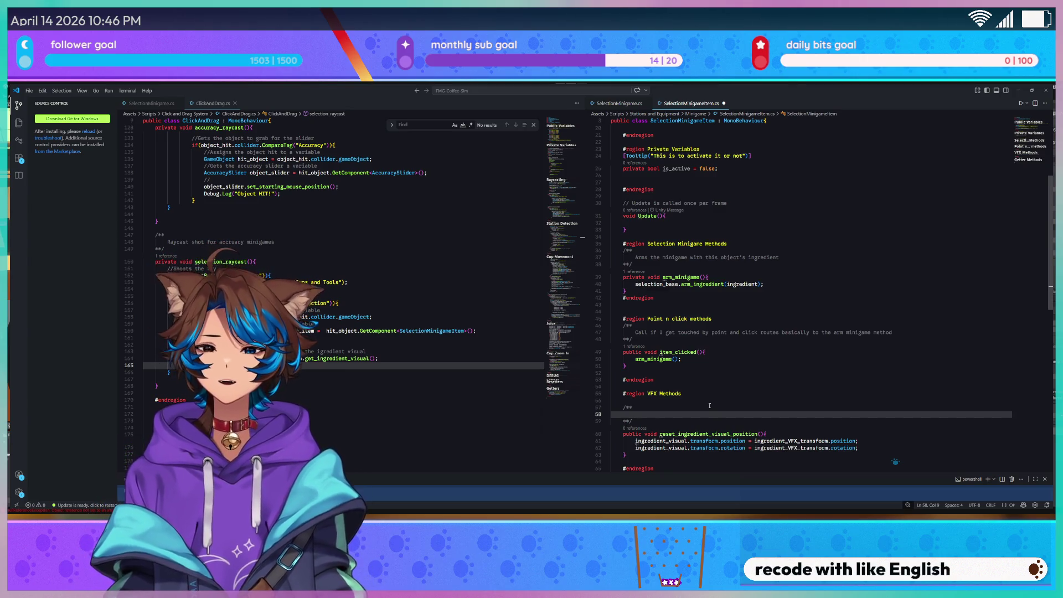
Write the comment 'Resets the visual ingredients VFX to its original position, no lerping' and save SelectionMinigameItem.cs
{"action": "type", "text": "Resets the v"}
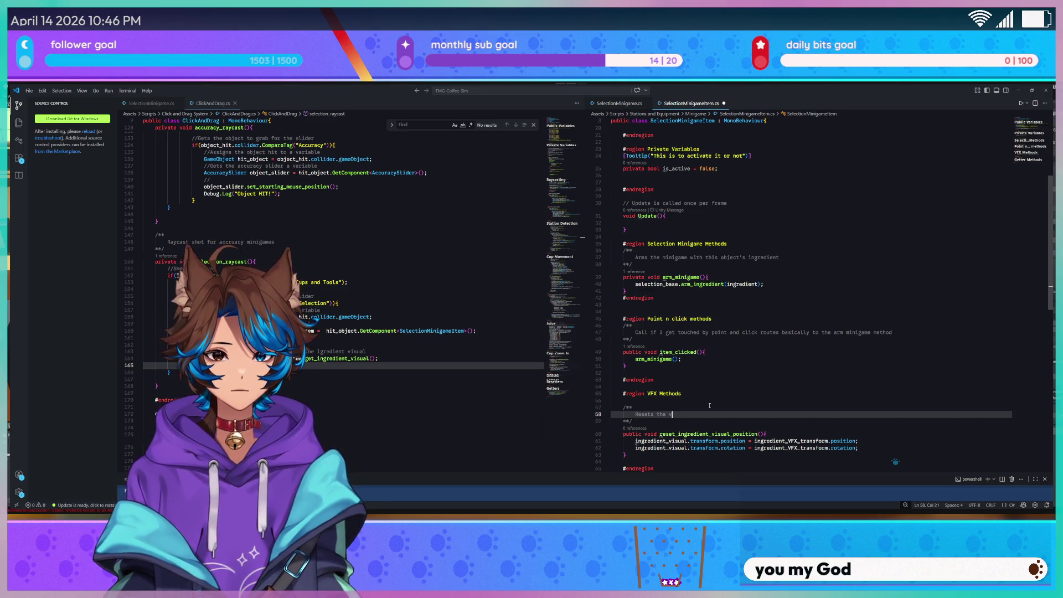
{"action": "key", "text": "BackSpace"}
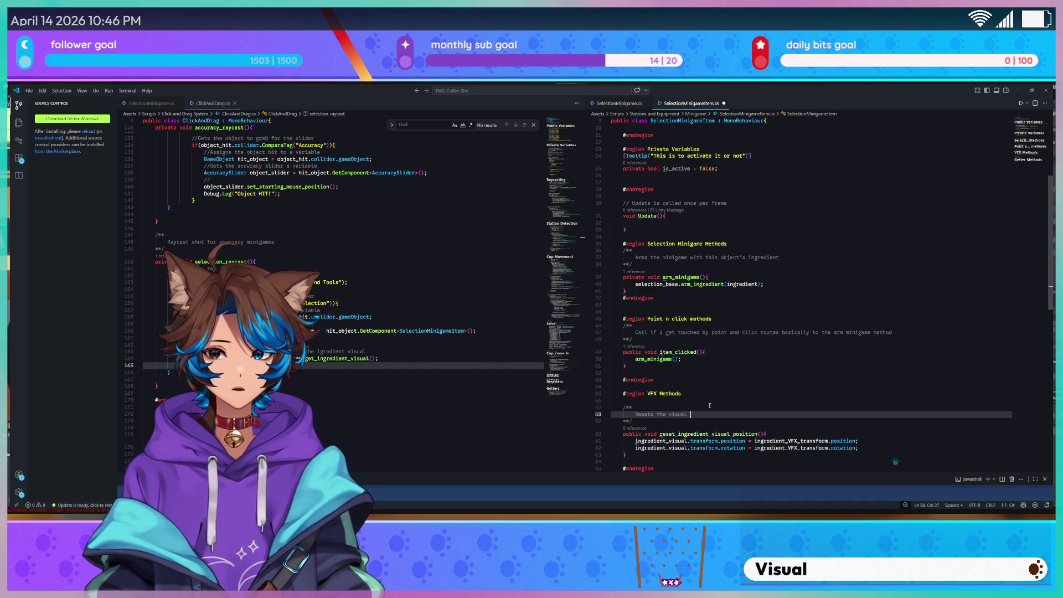
{"action": "type", "text": "ts VFX to its"}
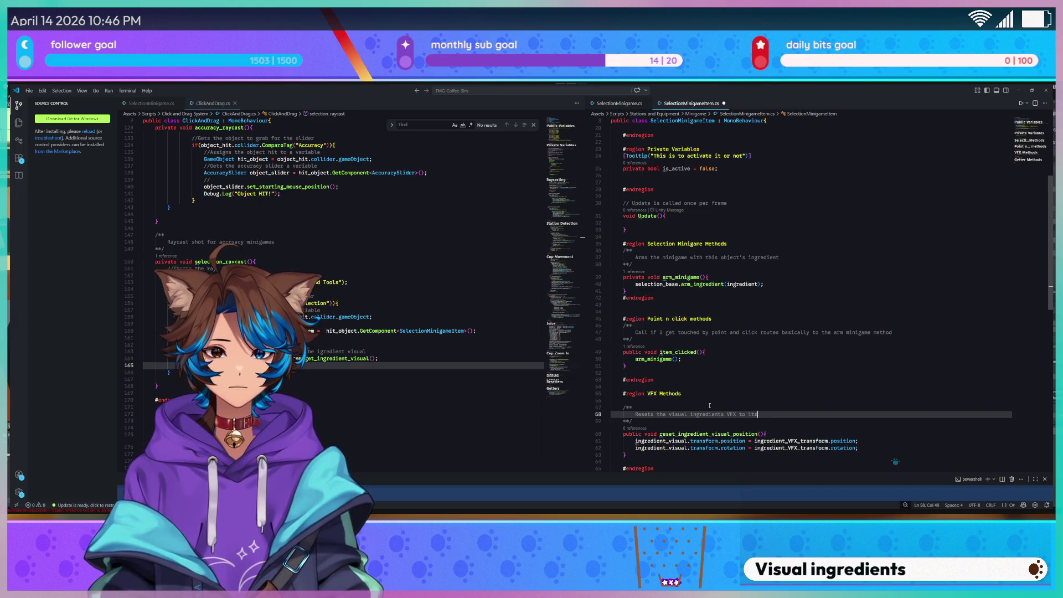
{"action": "type", "text": "n, "}
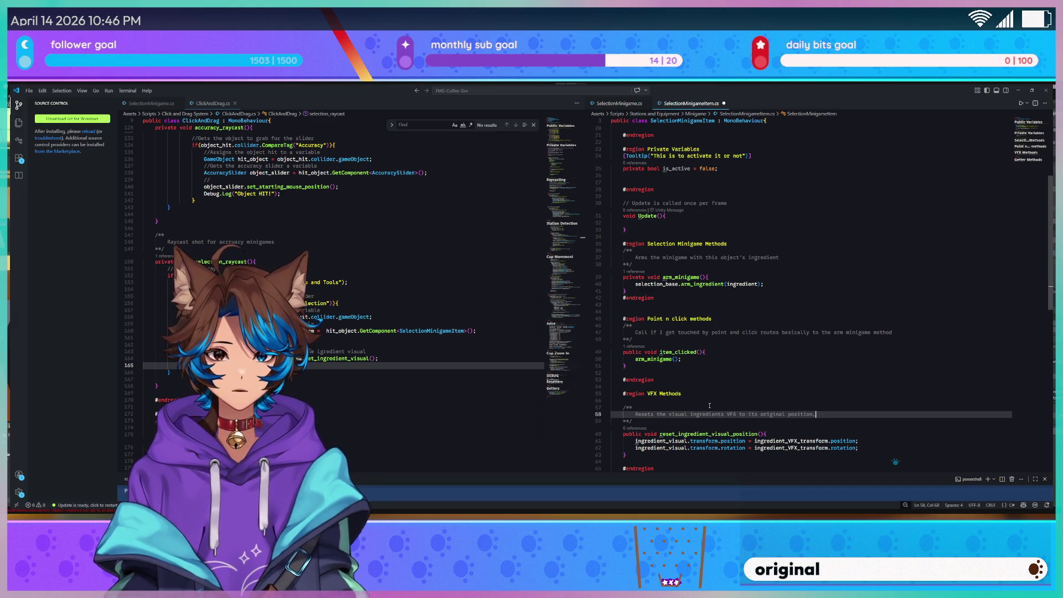
{"action": "type", "text": "ing, just slaps it"}
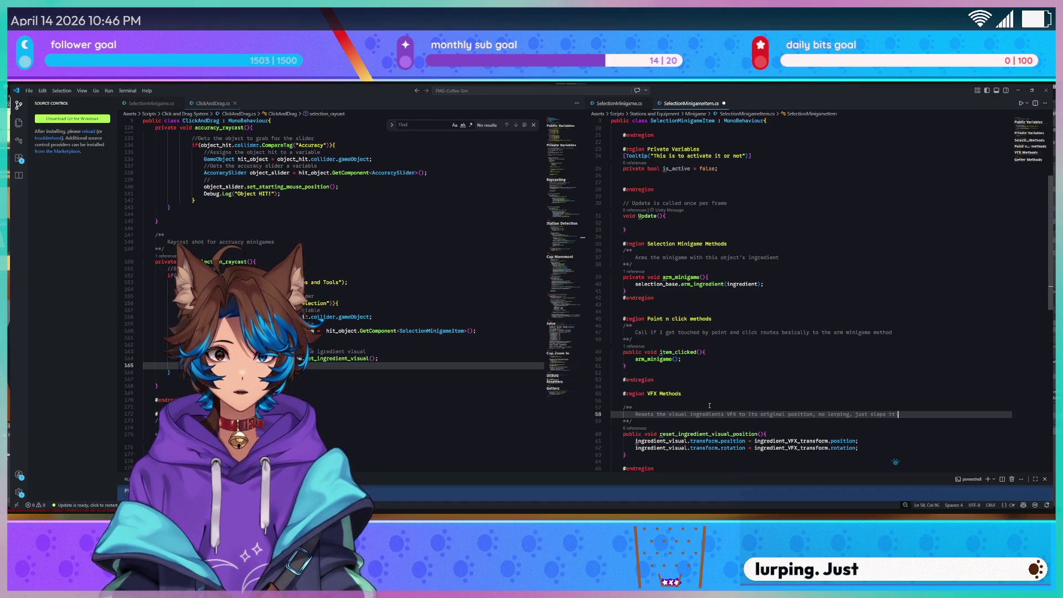
{"action": "type", "text": " place"}
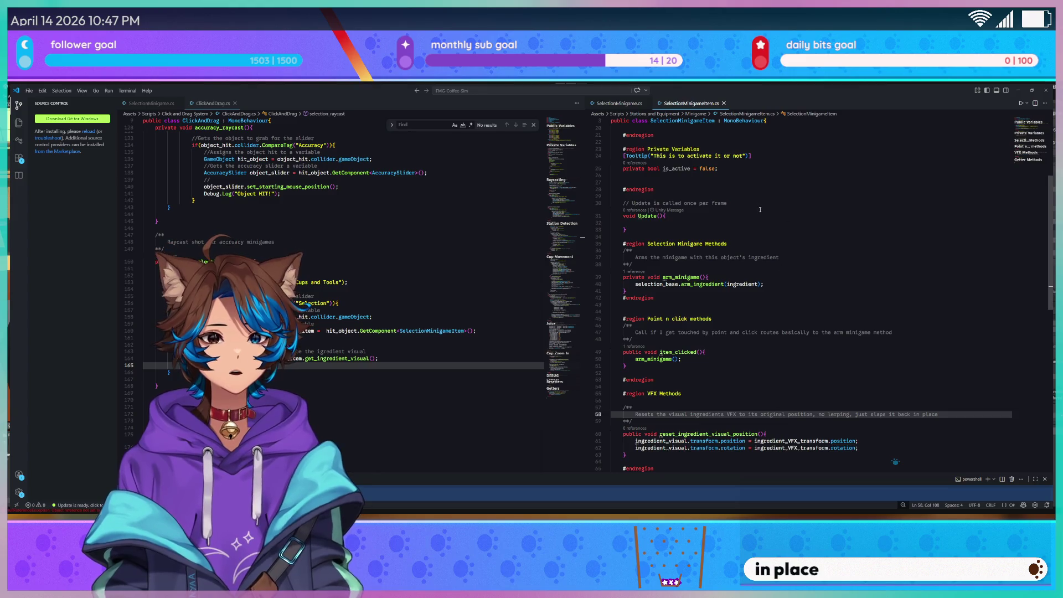
{"action": "key", "text": "ctrl+s"}
{"action": "scroll", "coordinate": [761, 195], "scroll_direction": "up", "scroll_amount": 4}
{"action": "scroll", "coordinate": [724, 251], "scroll_direction": "down", "scroll_amount": 4}
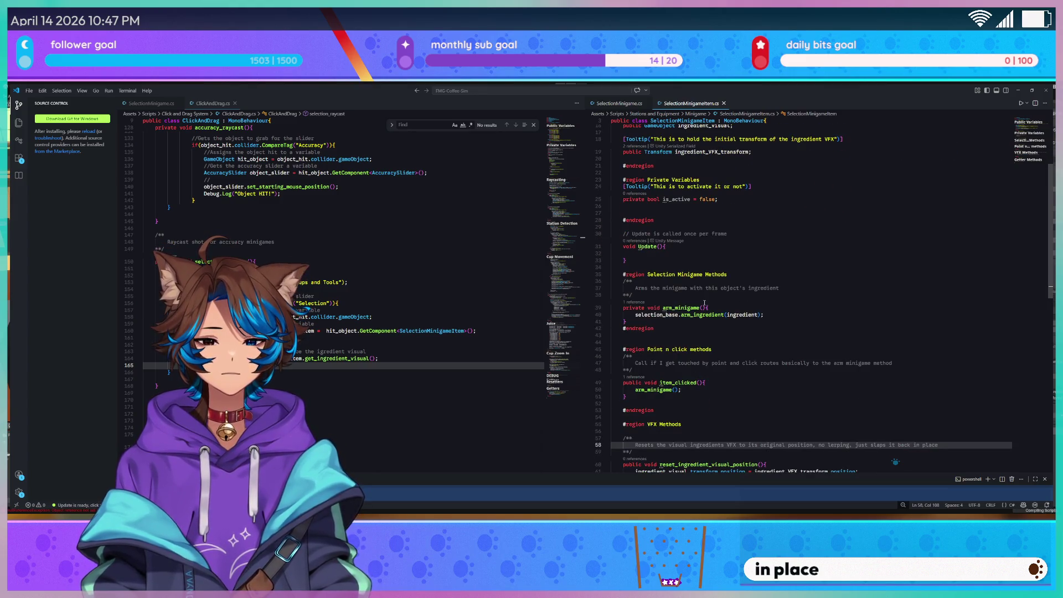
{"action": "scroll", "coordinate": [704, 303], "scroll_direction": "down", "scroll_amount": 6}
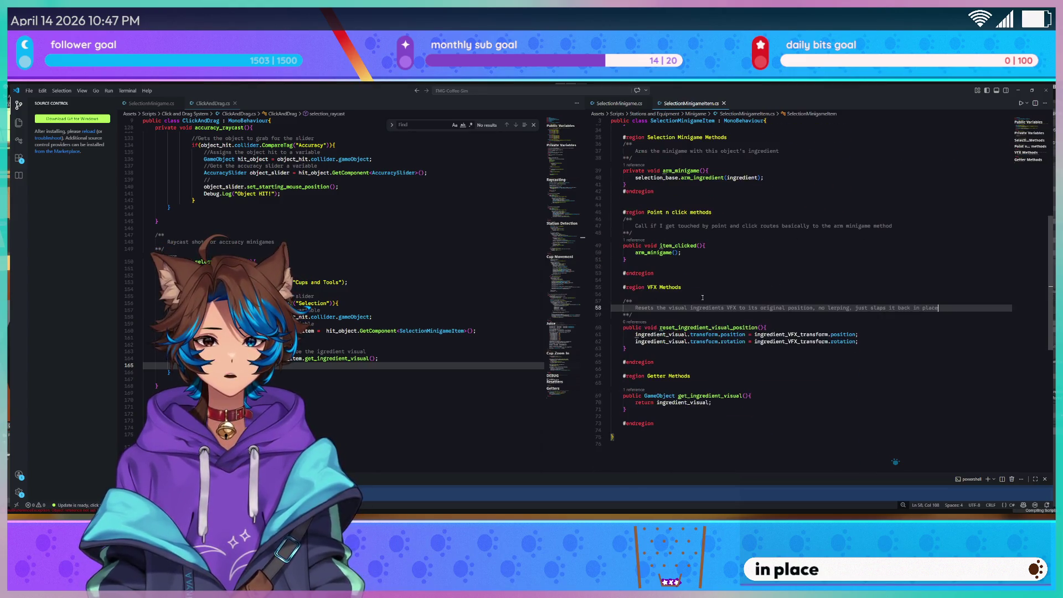
{"action": "left_click", "coordinate": [617, 105]}
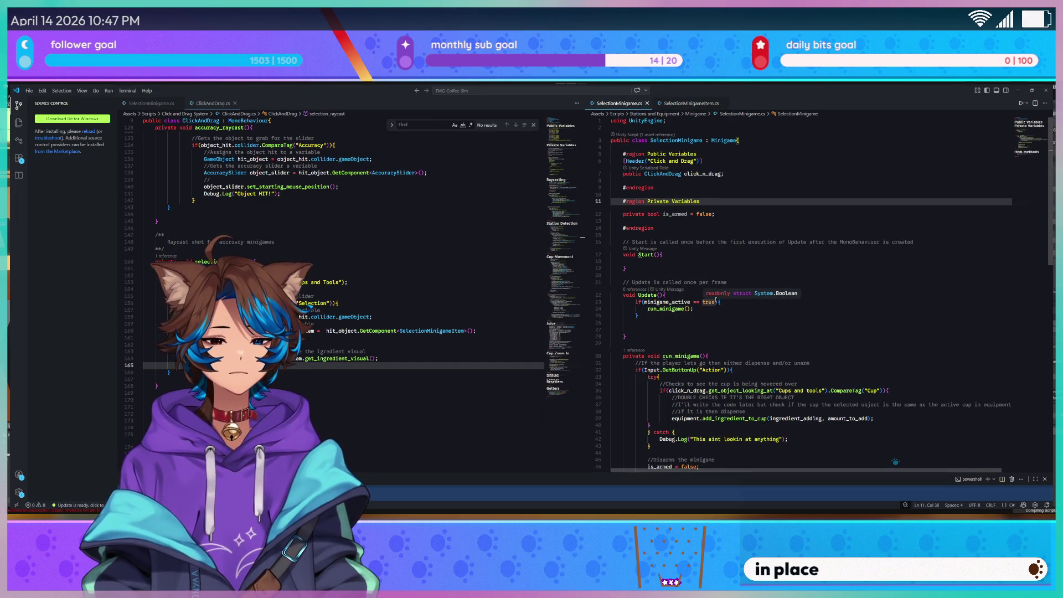
{"action": "scroll", "coordinate": [715, 300], "scroll_direction": "down", "scroll_amount": 4}
{"action": "scroll", "coordinate": [819, 343], "scroll_direction": "up", "scroll_amount": 4}
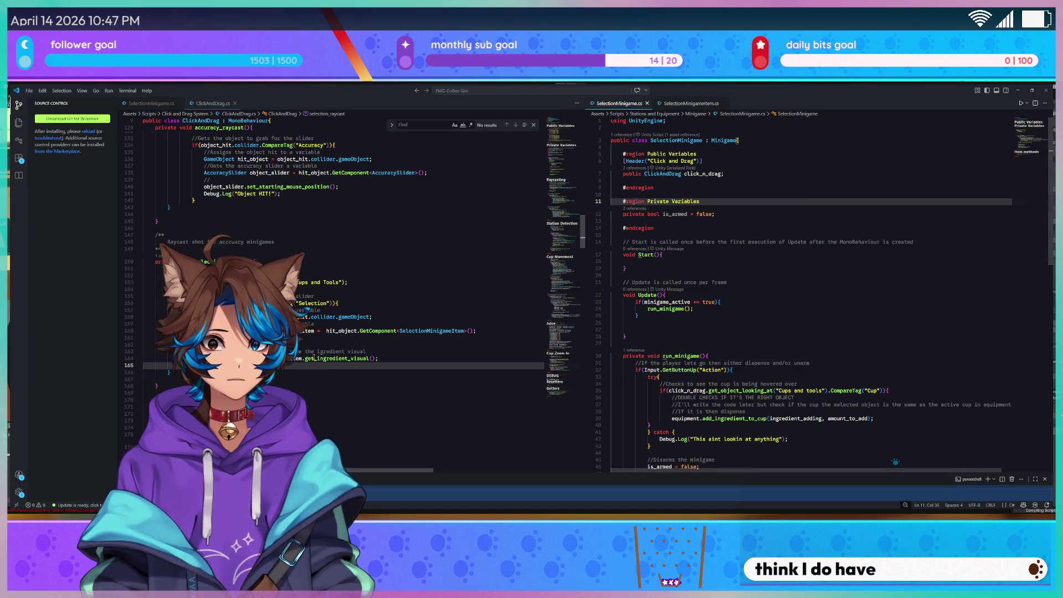
{"action": "left_click", "coordinate": [263, 282]}
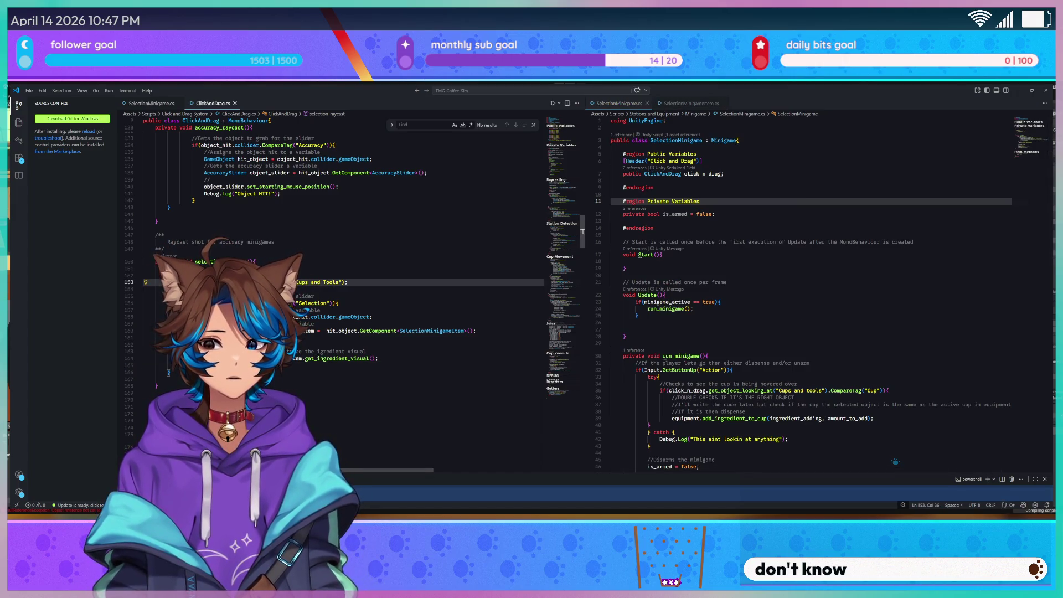
{"action": "left_click", "coordinate": [213, 365]}
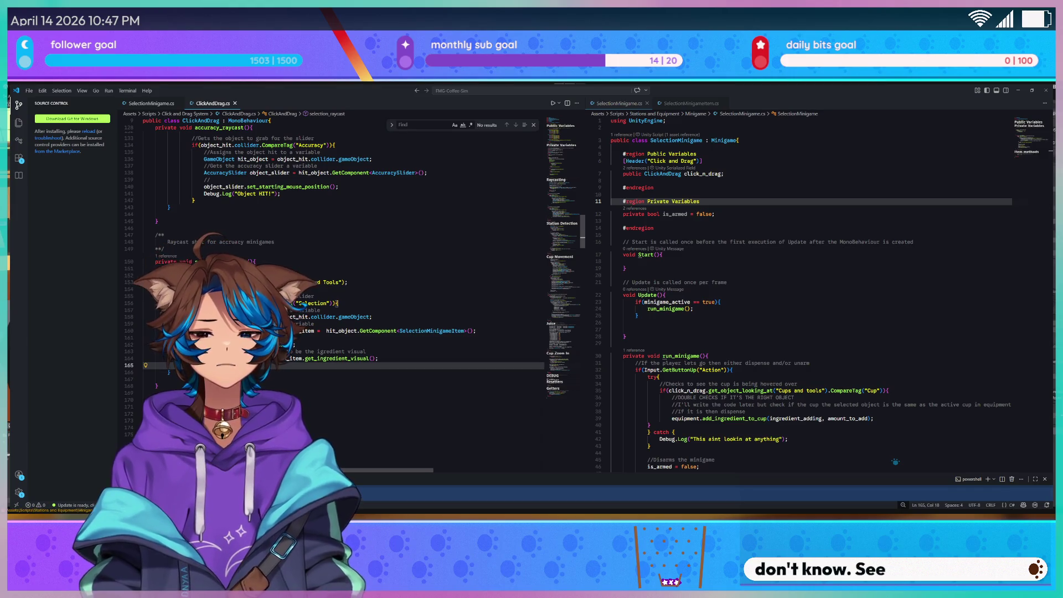
{"action": "type", "text": "i"}
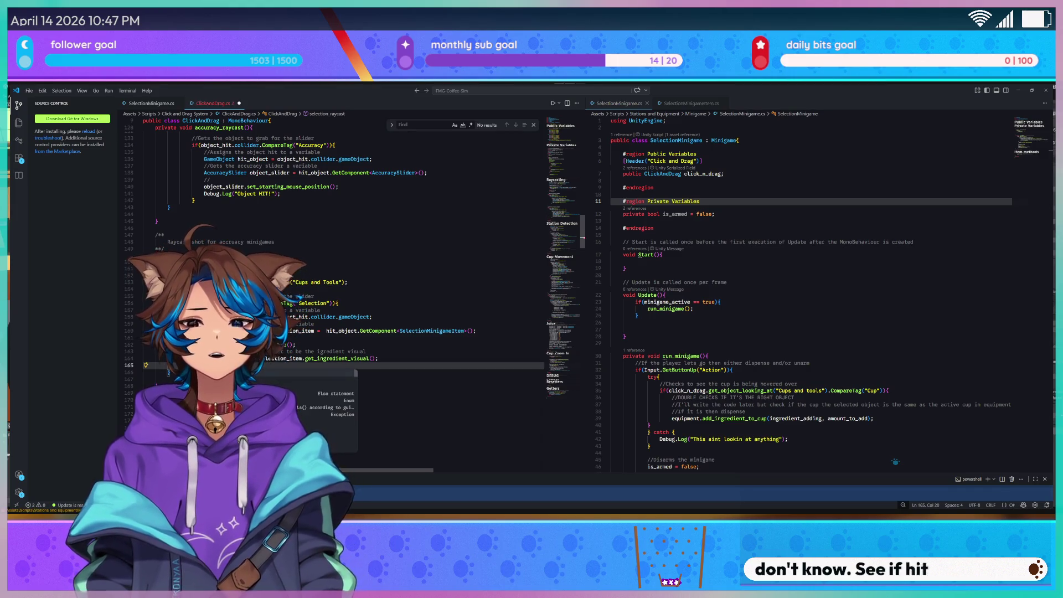
{"action": "key", "text": "BackSpace"}
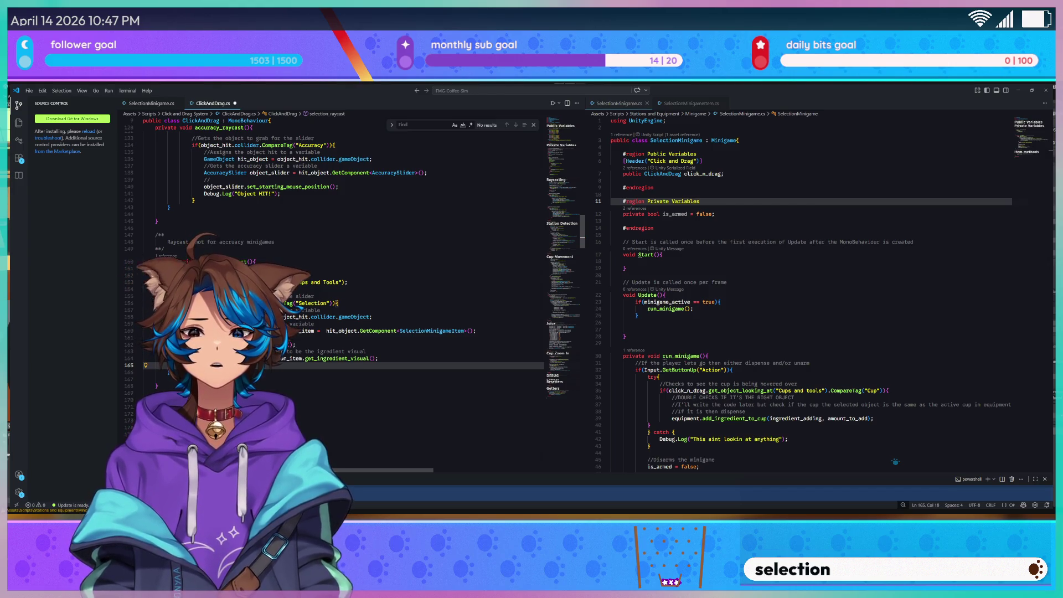
{"action": "left_click", "coordinate": [172, 372]}
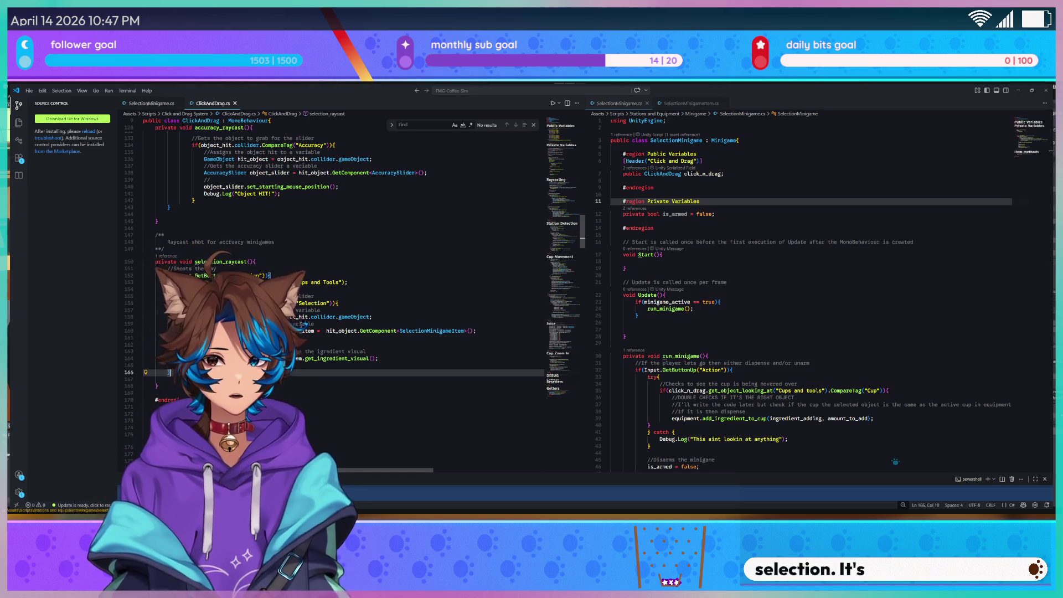
{"action": "scroll", "coordinate": [725, 361], "scroll_direction": "down", "scroll_amount": 5}
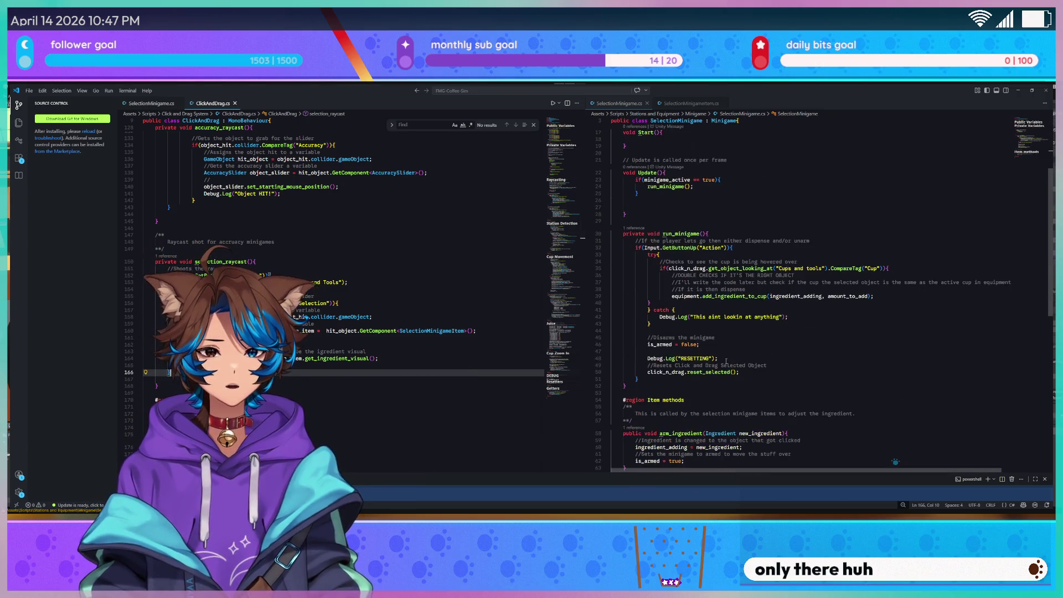
{"action": "scroll", "coordinate": [709, 263], "scroll_direction": "up", "scroll_amount": 5}
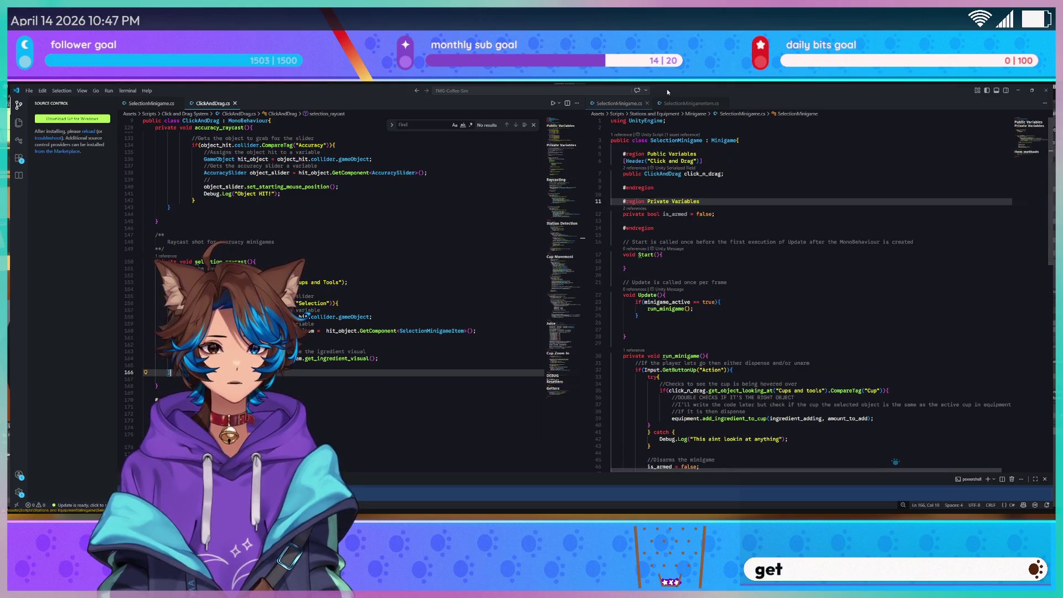
{"action": "left_click", "coordinate": [684, 103]}
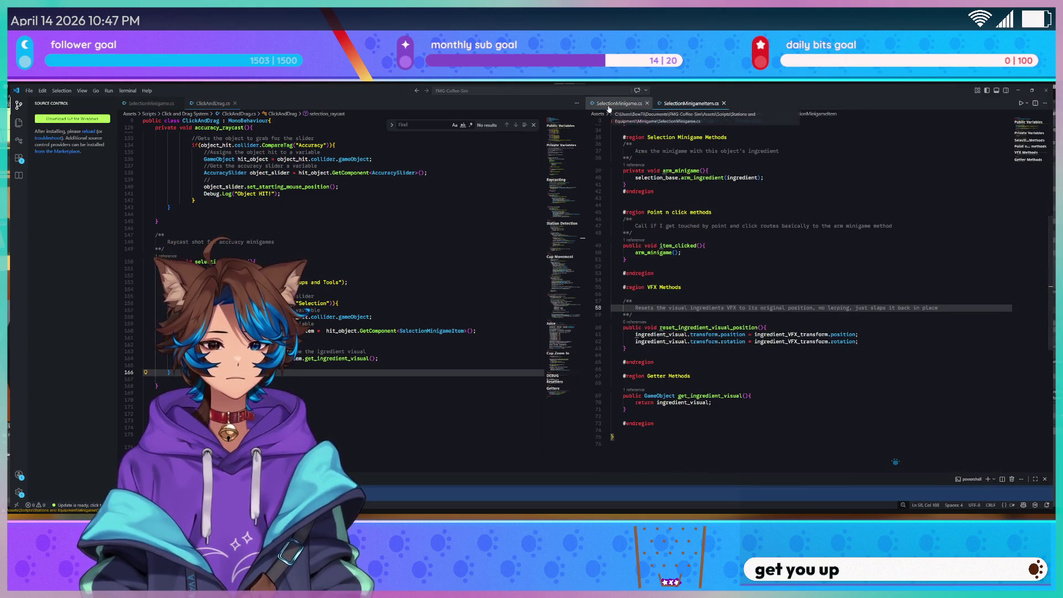
Review SelectionMinigameItem.cs fields, then bring up SelectionMinigame.cs beside ClickAndDrag.cs
{"action": "scroll", "coordinate": [823, 294], "scroll_direction": "up", "scroll_amount": 10}
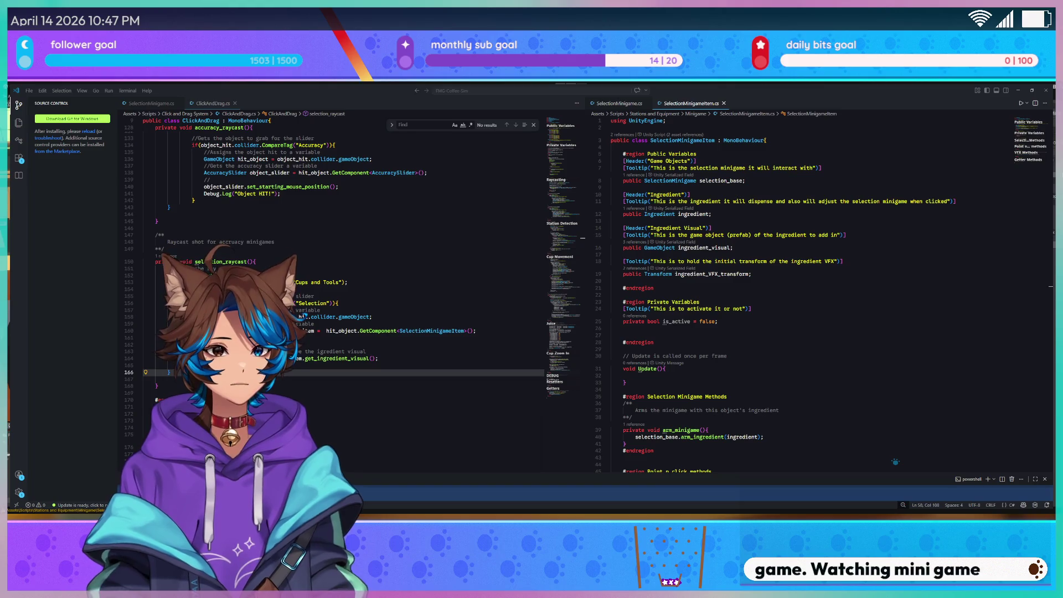
{"action": "scroll", "coordinate": [734, 277], "scroll_direction": "down", "scroll_amount": 5}
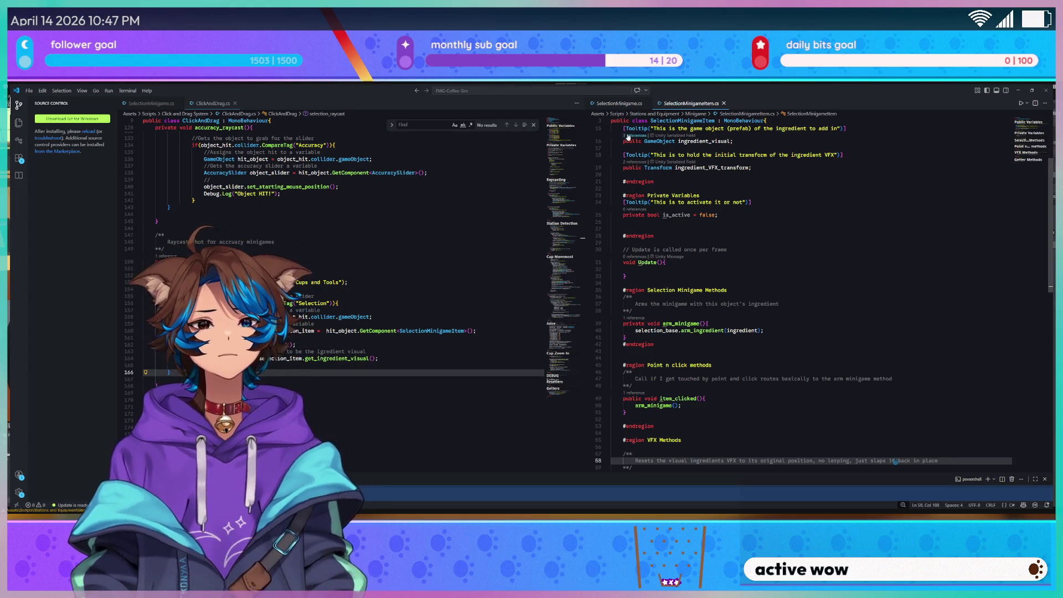
{"action": "scroll", "coordinate": [697, 208], "scroll_direction": "up", "scroll_amount": 2}
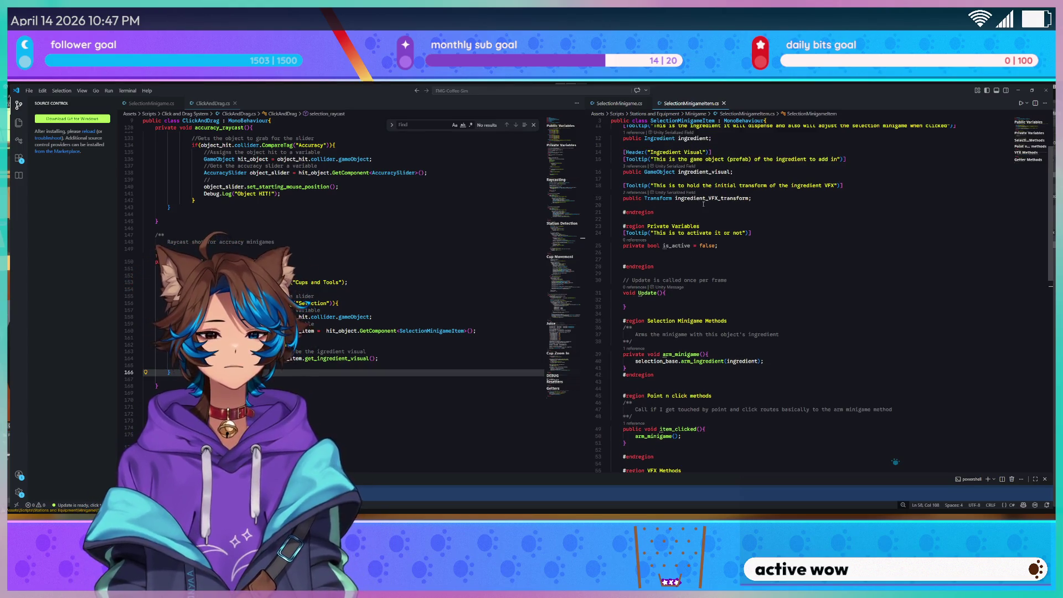
{"action": "left_click", "coordinate": [277, 214]}
{"action": "left_click", "coordinate": [619, 103]}
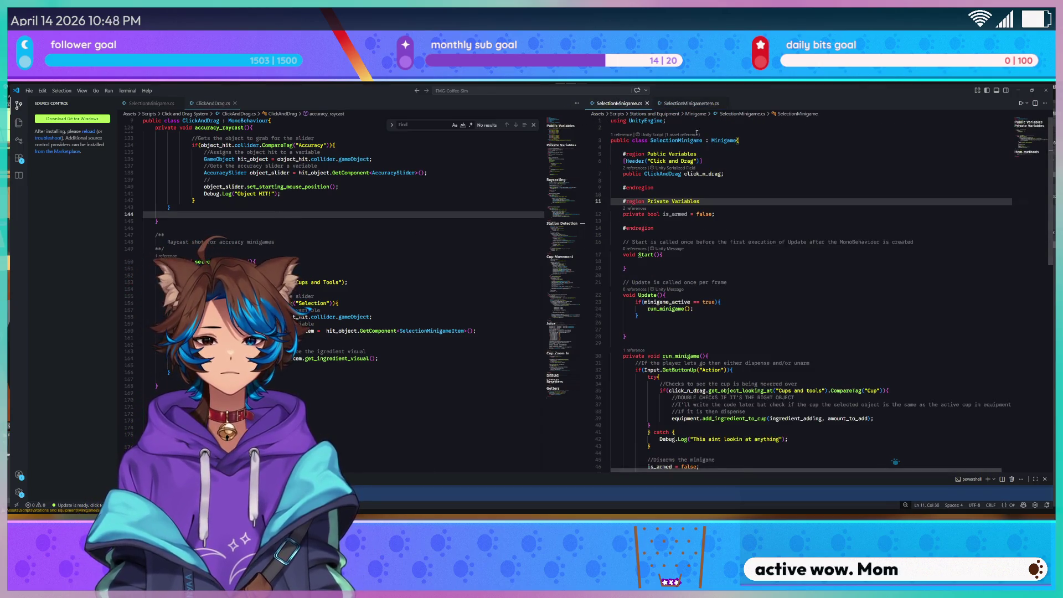
{"action": "scroll", "coordinate": [696, 133], "scroll_direction": "down", "scroll_amount": 9}
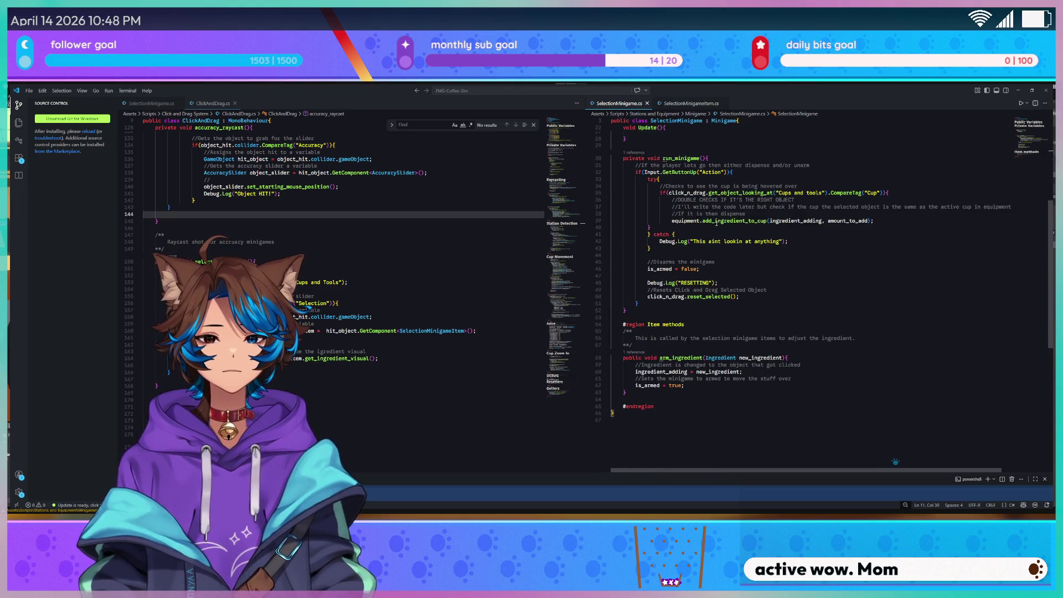
{"action": "scroll", "coordinate": [716, 223], "scroll_direction": "up", "scroll_amount": 6}
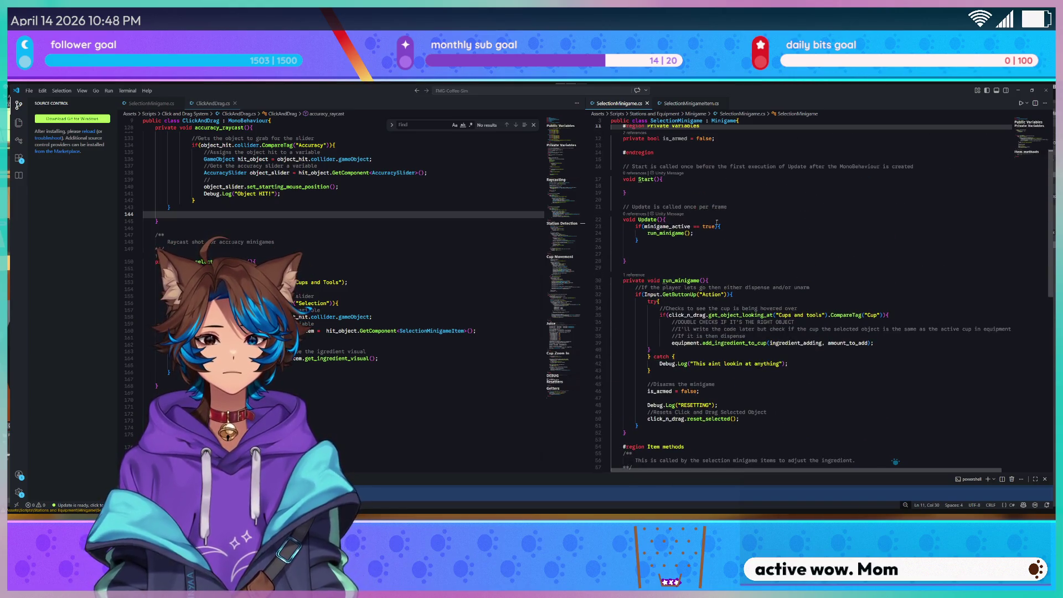
{"action": "scroll", "coordinate": [717, 222], "scroll_direction": "down", "scroll_amount": 4}
{"action": "left_click_drag", "start_coordinate": [649, 212], "coordinate": [672, 256]}
{"action": "left_click", "coordinate": [673, 256]}
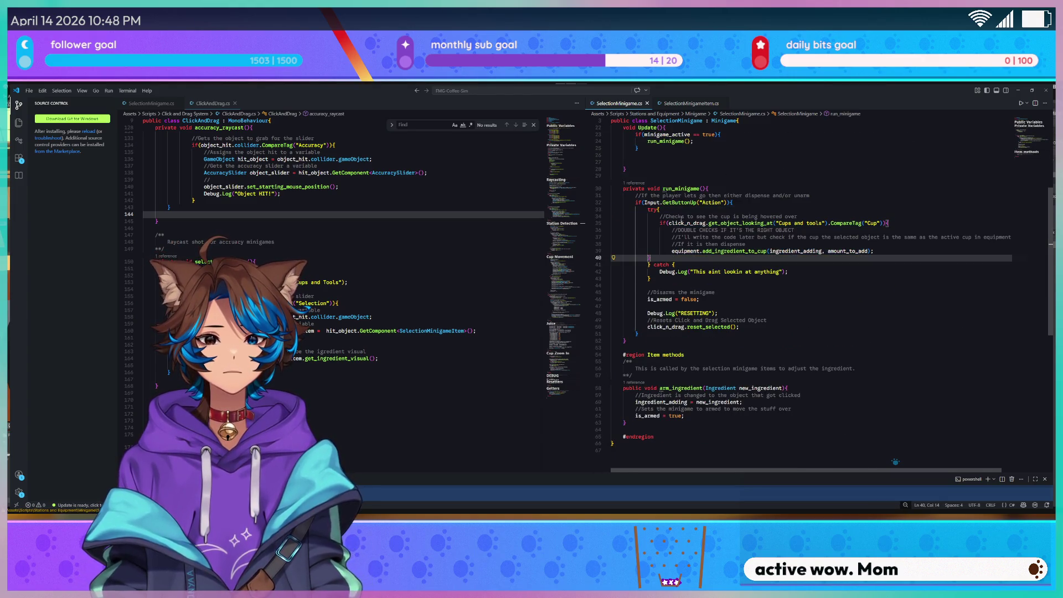
{"action": "triple_click", "coordinate": [695, 222]}
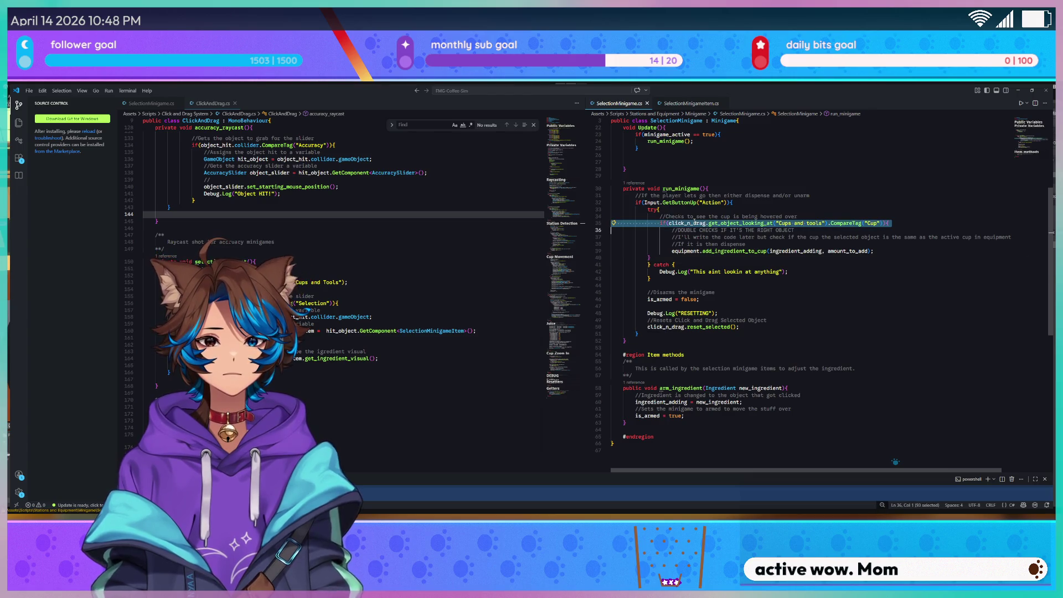
{"action": "left_click", "coordinate": [694, 216]}
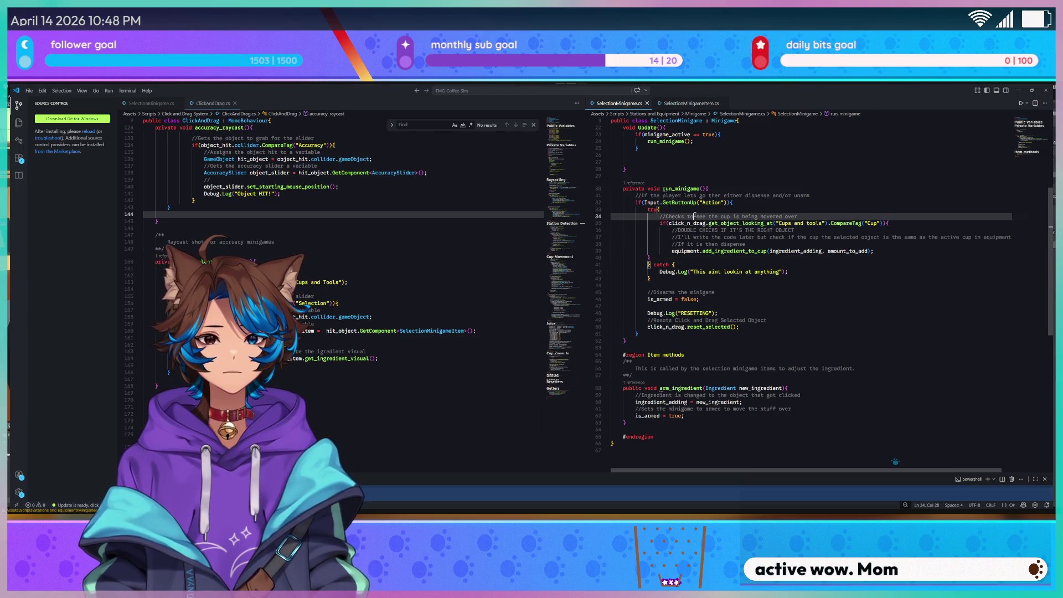
{"action": "scroll", "coordinate": [711, 252], "scroll_direction": "up", "scroll_amount": 5}
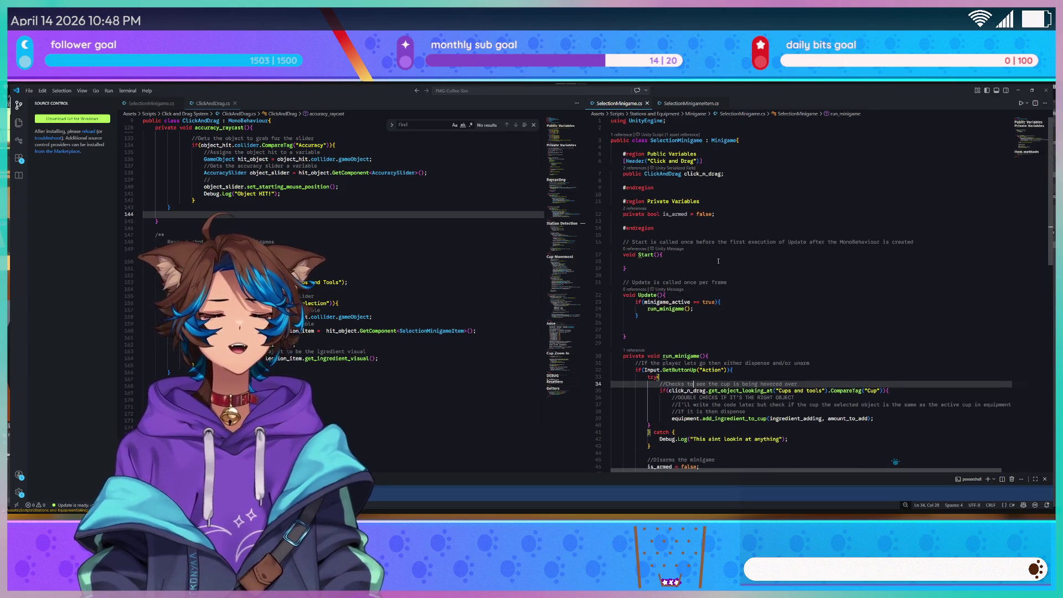
{"action": "scroll", "coordinate": [715, 254], "scroll_direction": "down", "scroll_amount": 5}
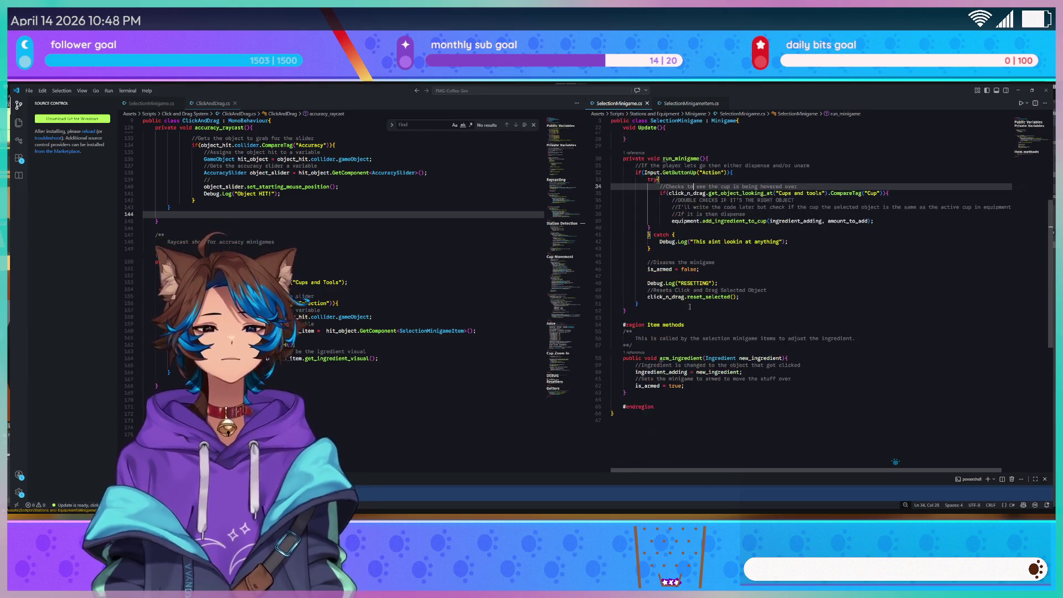
{"action": "scroll", "coordinate": [560, 209], "scroll_direction": "up", "scroll_amount": 4}
{"action": "scroll", "coordinate": [563, 215], "scroll_direction": "down", "scroll_amount": 2}
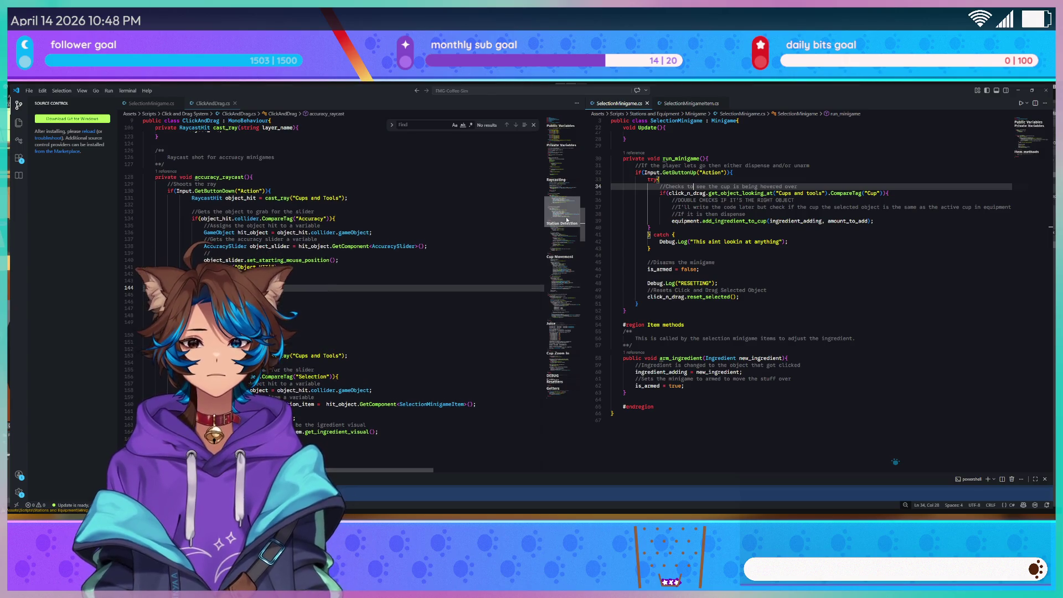
Scroll ClickAndDrag.cs to the cup hit check inside get_cup
{"action": "mouse_move", "coordinate": [566, 220]}
{"action": "left_mouse_down"}
{"action": "mouse_move", "coordinate": [562, 205]}
{"action": "mouse_move", "coordinate": [557, 245]}
{"action": "left_mouse_up"}
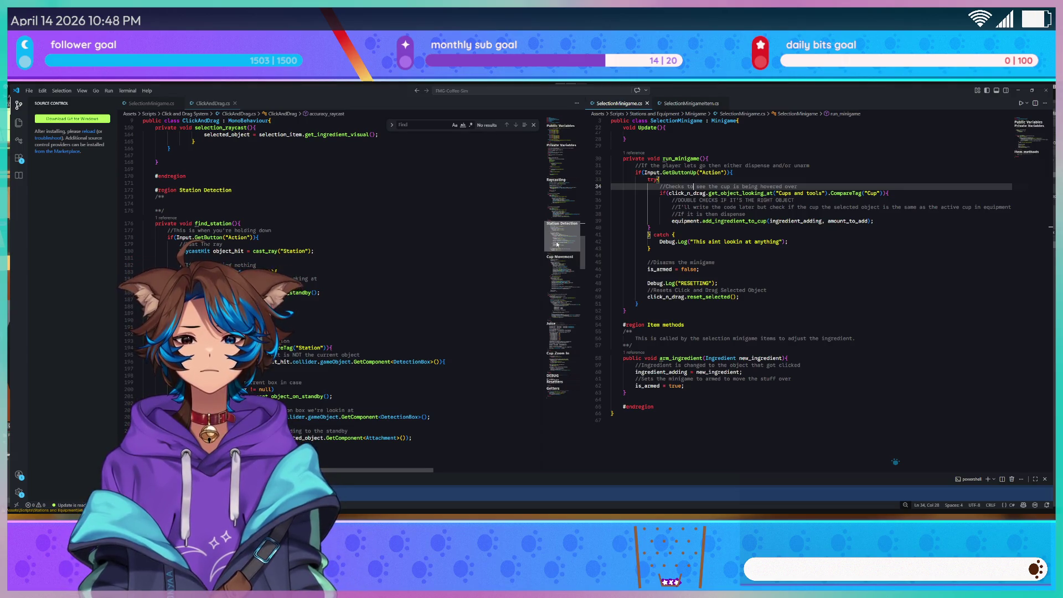
{"action": "left_click_drag", "start_coordinate": [556, 244], "coordinate": [557, 291]}
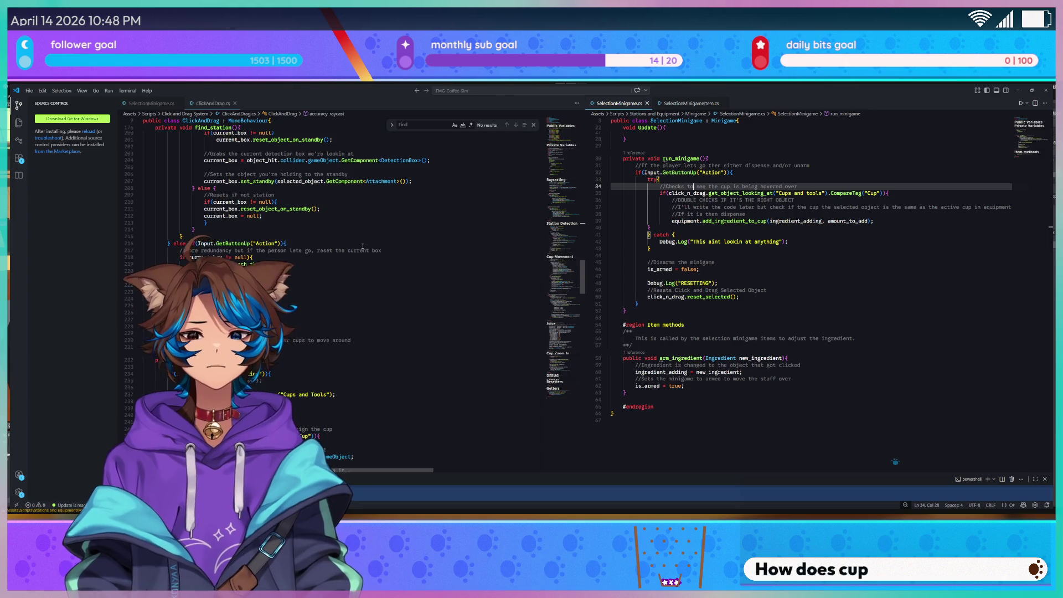
{"action": "scroll", "coordinate": [299, 269], "scroll_direction": "down", "scroll_amount": 5}
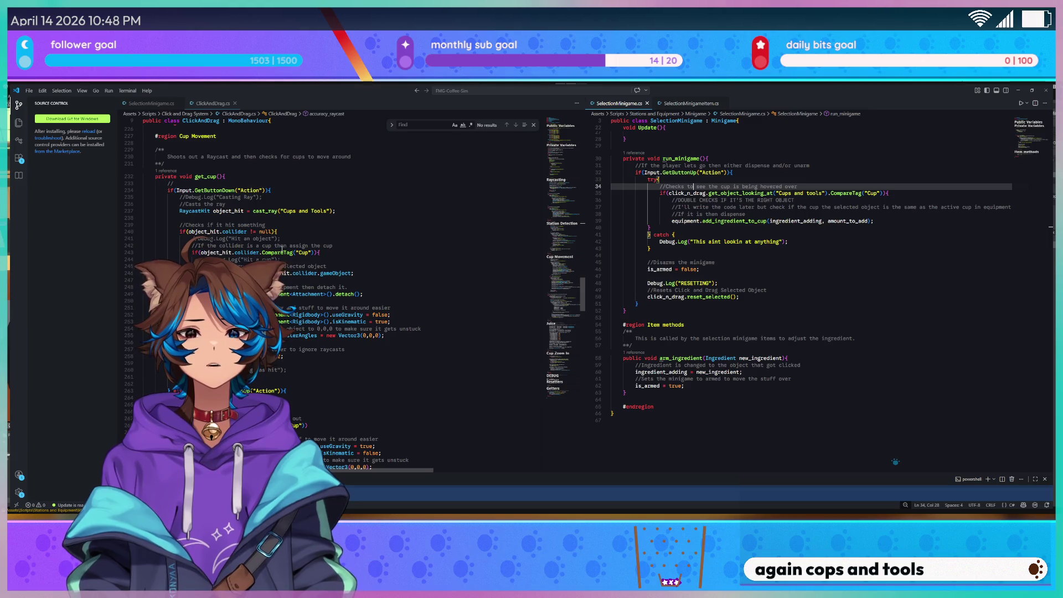
{"action": "left_click", "coordinate": [314, 232]}
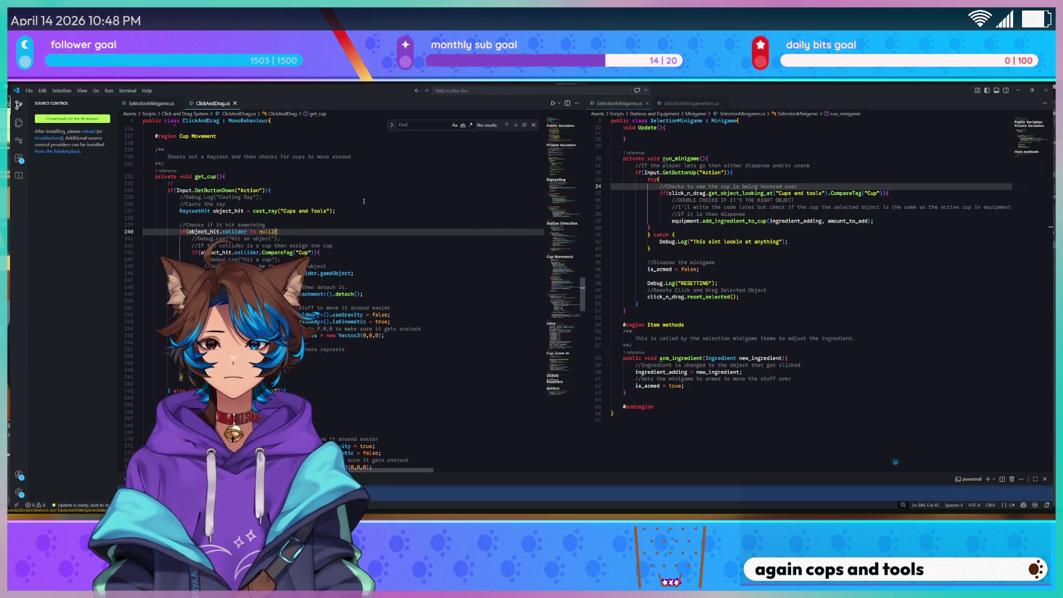
Examine move_cup's CompareTag("Selection") check, selected_object usages and the Counter raycast
{"action": "scroll", "coordinate": [363, 201], "scroll_direction": "down", "scroll_amount": 3}
{"action": "scroll", "coordinate": [565, 287], "scroll_direction": "down", "scroll_amount": 2}
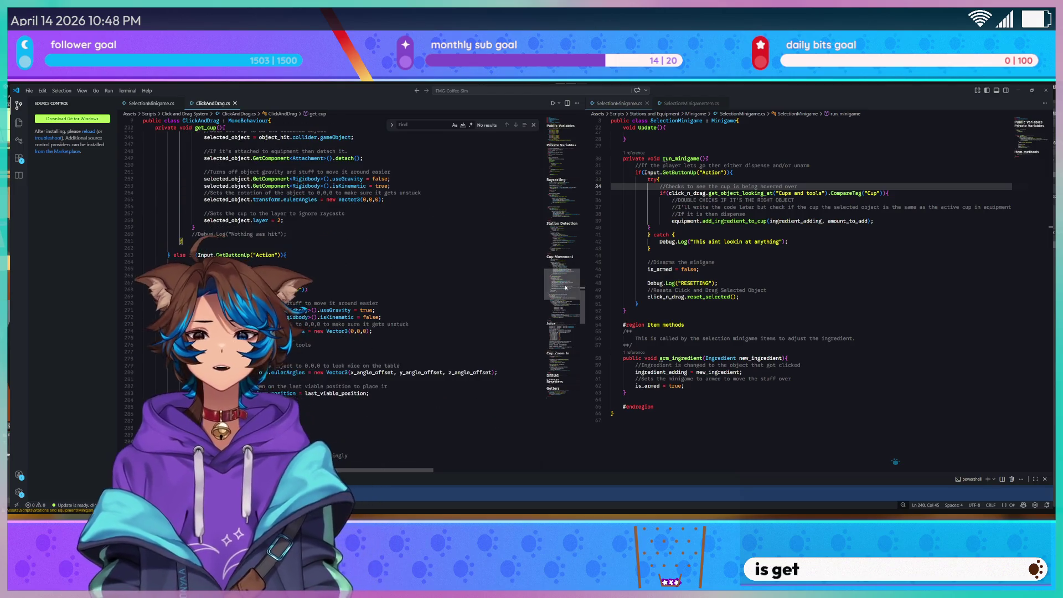
{"action": "scroll", "coordinate": [377, 220], "scroll_direction": "down", "scroll_amount": 7}
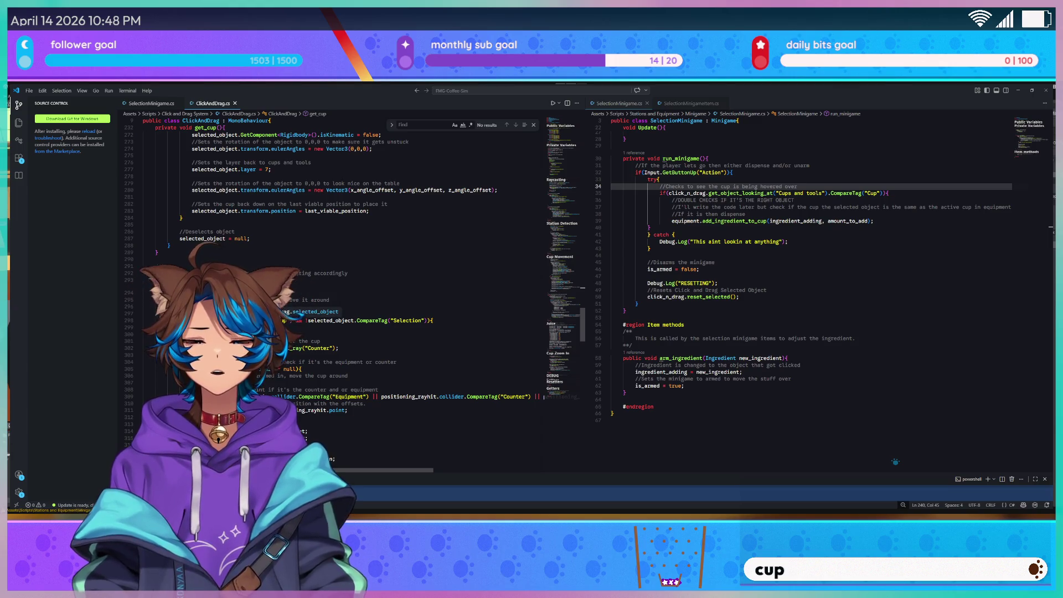
{"action": "left_click", "coordinate": [230, 293]}
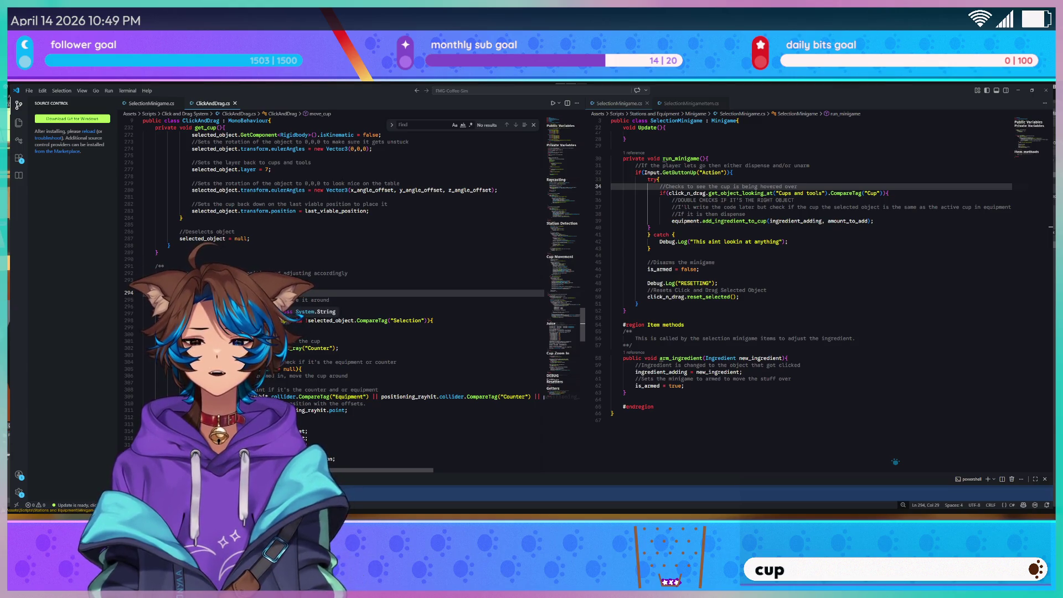
{"action": "double_click", "coordinate": [268, 314]}
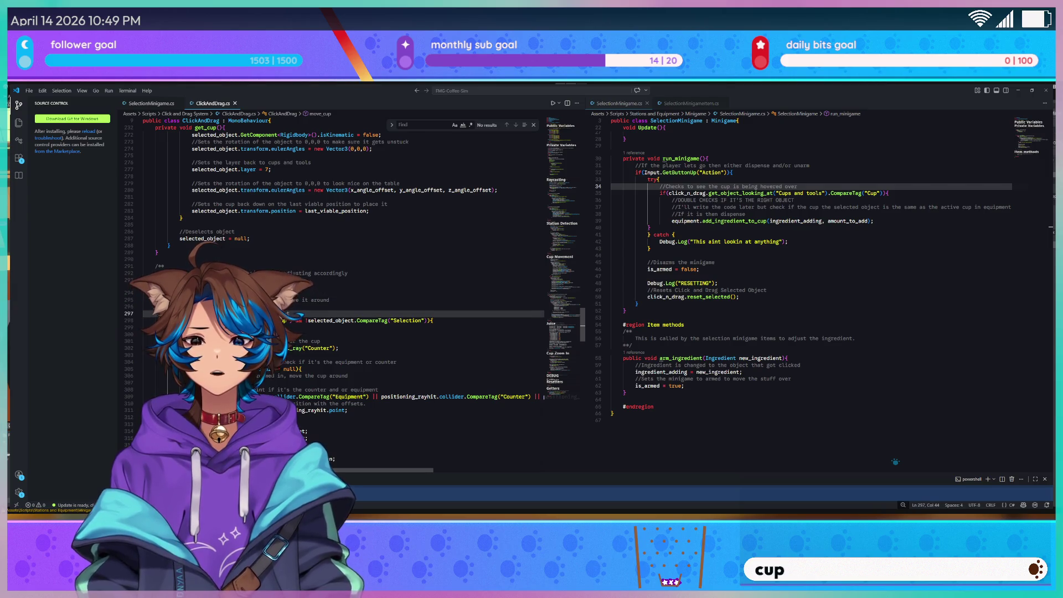
{"action": "left_click", "coordinate": [279, 313]}
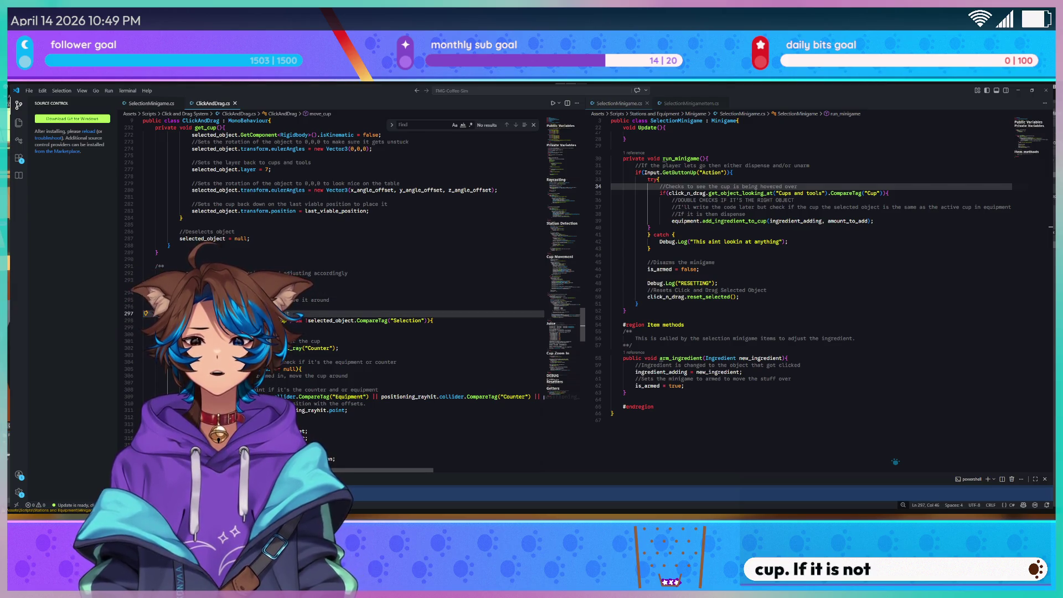
{"action": "triple_click", "coordinate": [293, 313]}
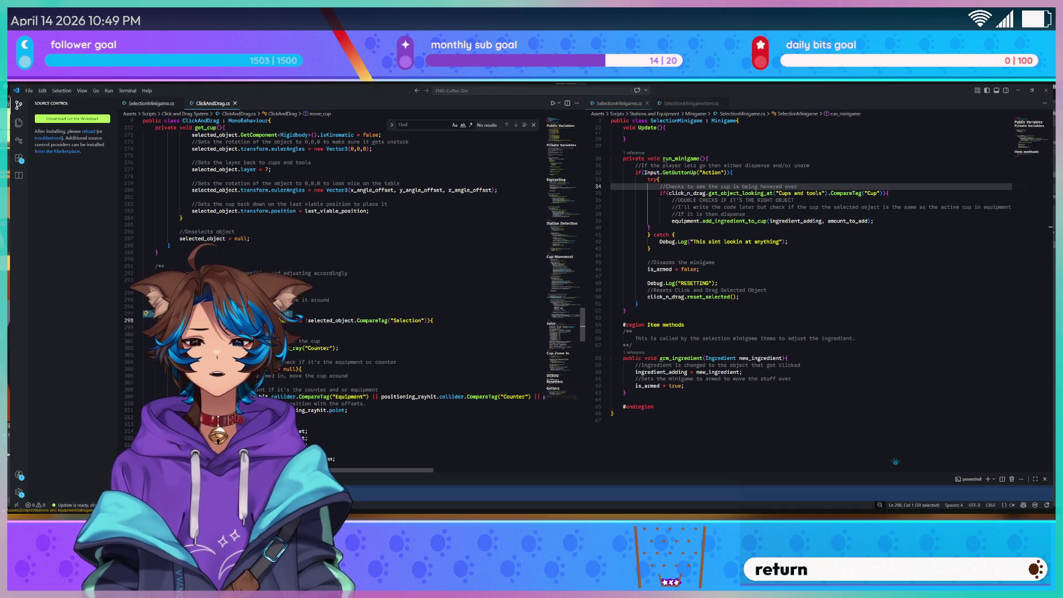
{"action": "left_click", "coordinate": [212, 306]}
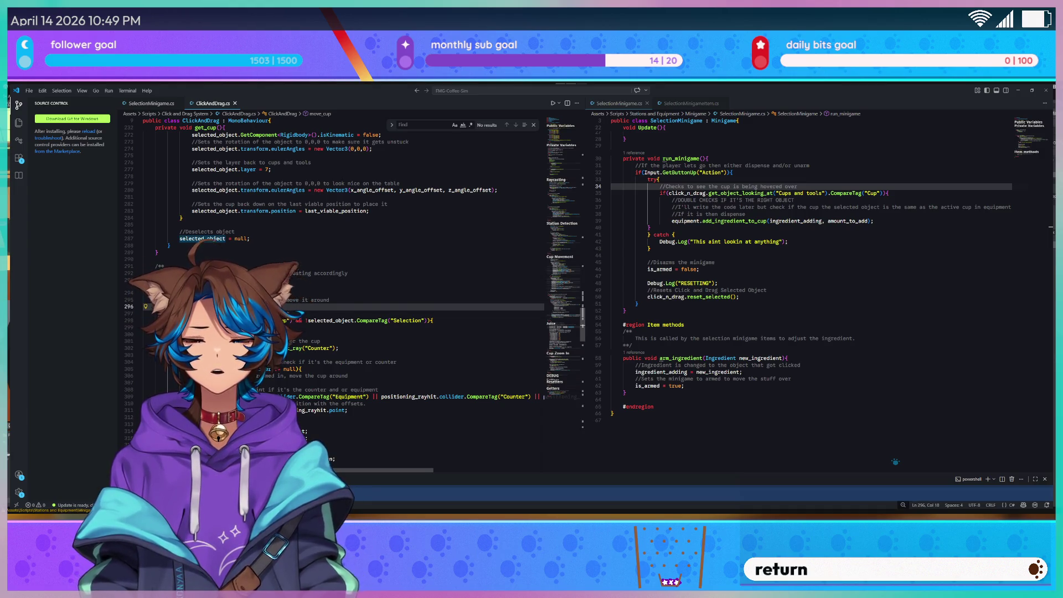
{"action": "scroll", "coordinate": [337, 310], "scroll_direction": "down", "scroll_amount": 2}
{"action": "left_click", "coordinate": [336, 311]}
{"action": "left_click", "coordinate": [336, 323]}
{"action": "left_click", "coordinate": [333, 317]}
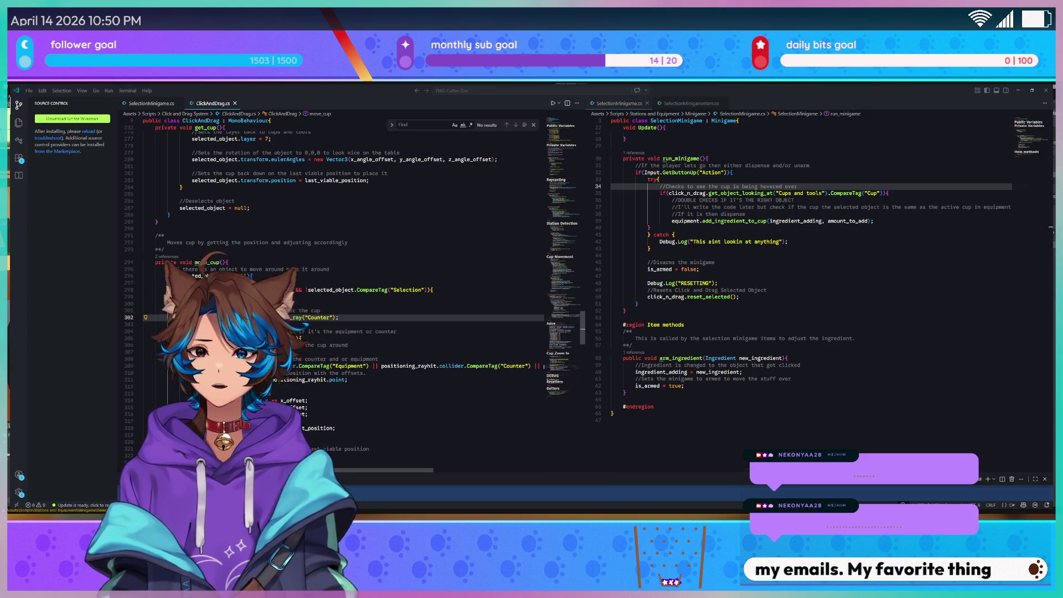
{"action": "left_click", "coordinate": [308, 323]}
{"action": "key", "text": "ctrl+a"}
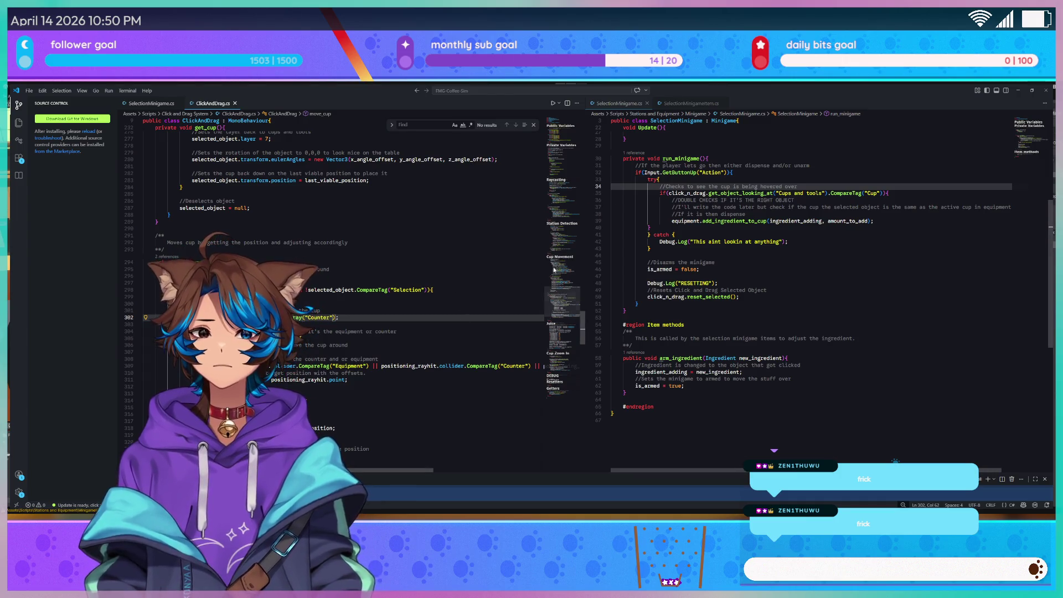
{"action": "scroll", "coordinate": [563, 308], "scroll_direction": "down", "scroll_amount": 3}
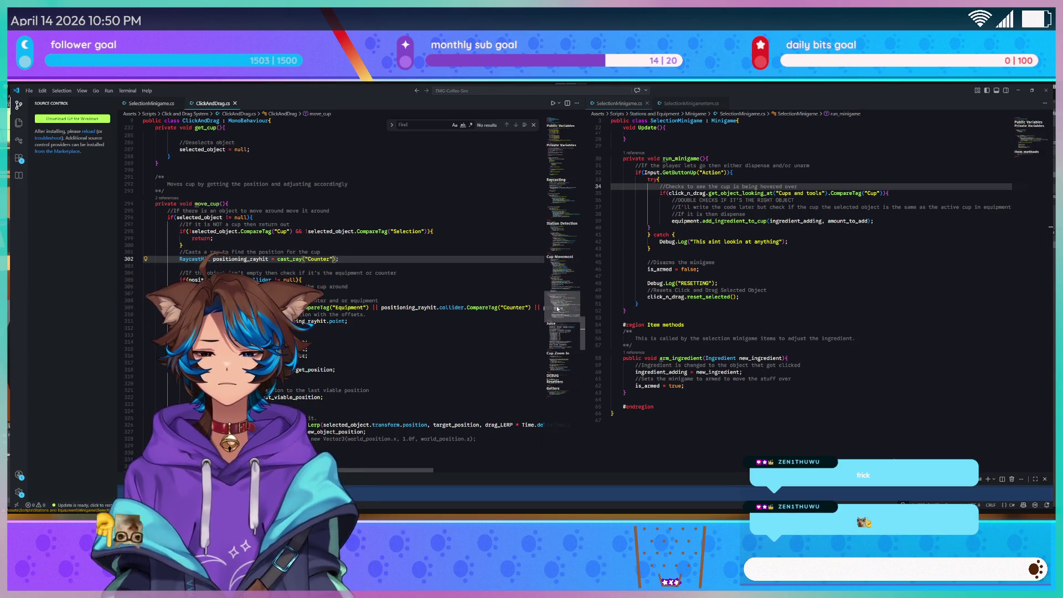
{"action": "left_click_drag", "start_coordinate": [558, 309], "coordinate": [553, 303]}
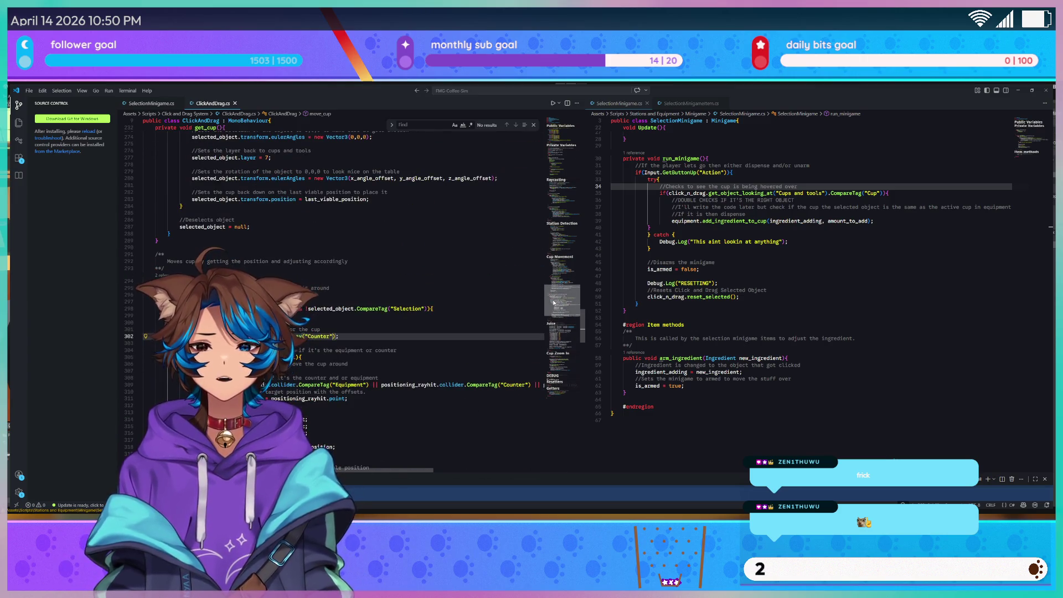
{"action": "scroll", "coordinate": [554, 302], "scroll_direction": "down", "scroll_amount": 1}
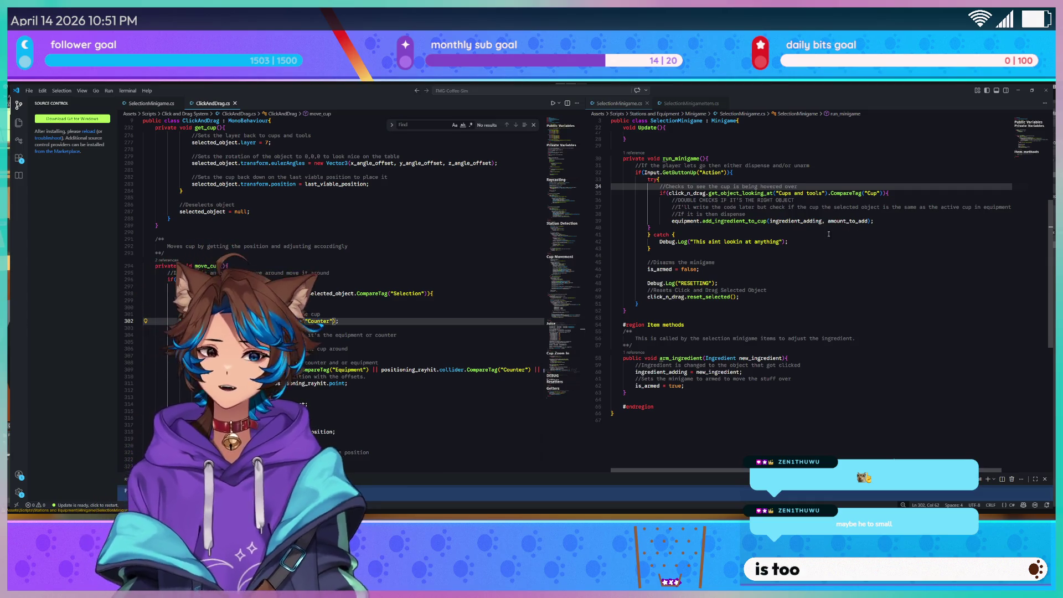
Back in Unity, search the Project panel for 'tea' and open Cup Prefab for editing
{"action": "left_click", "coordinate": [1018, 90]}
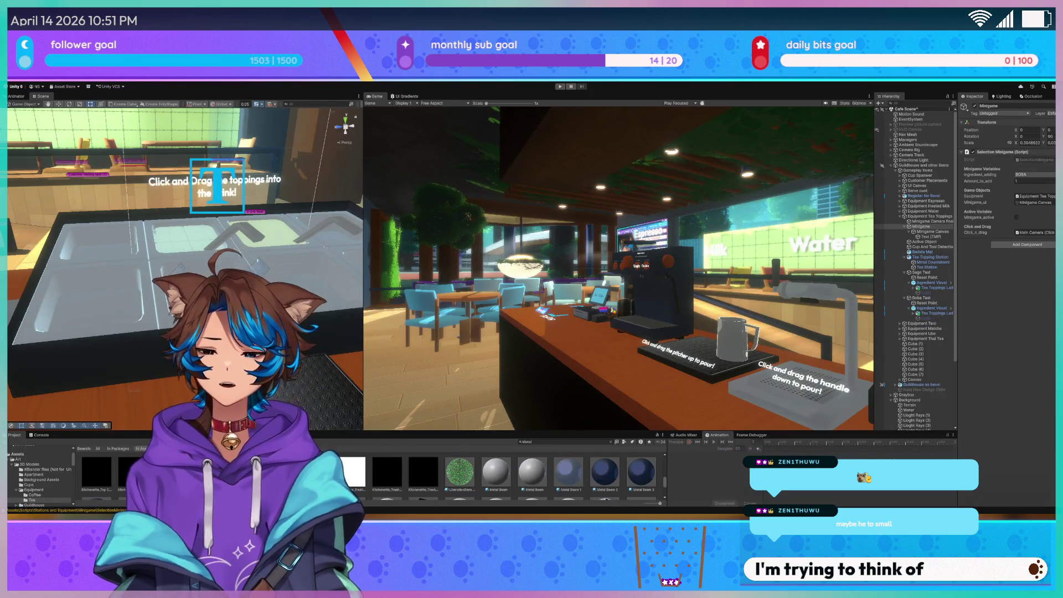
{"action": "left_click", "coordinate": [563, 442]}
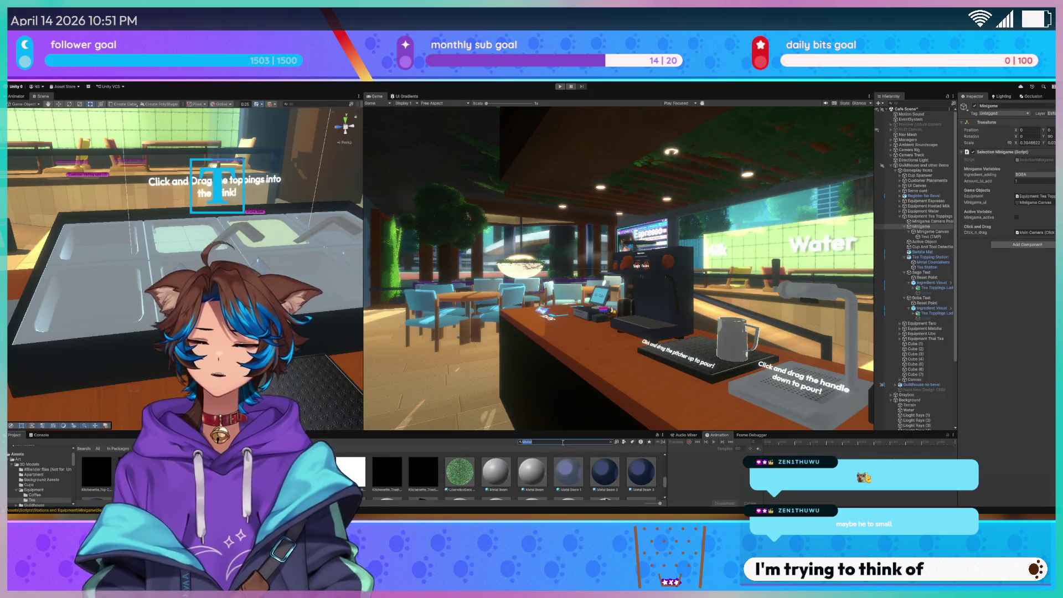
{"action": "key", "text": "BackSpace"}
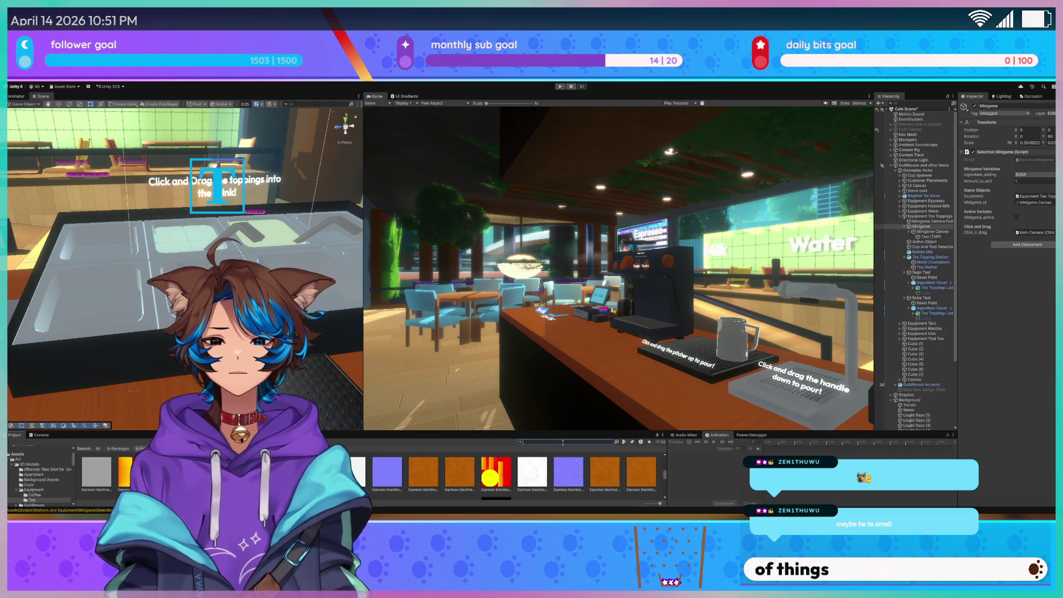
{"action": "type", "text": "tea"}
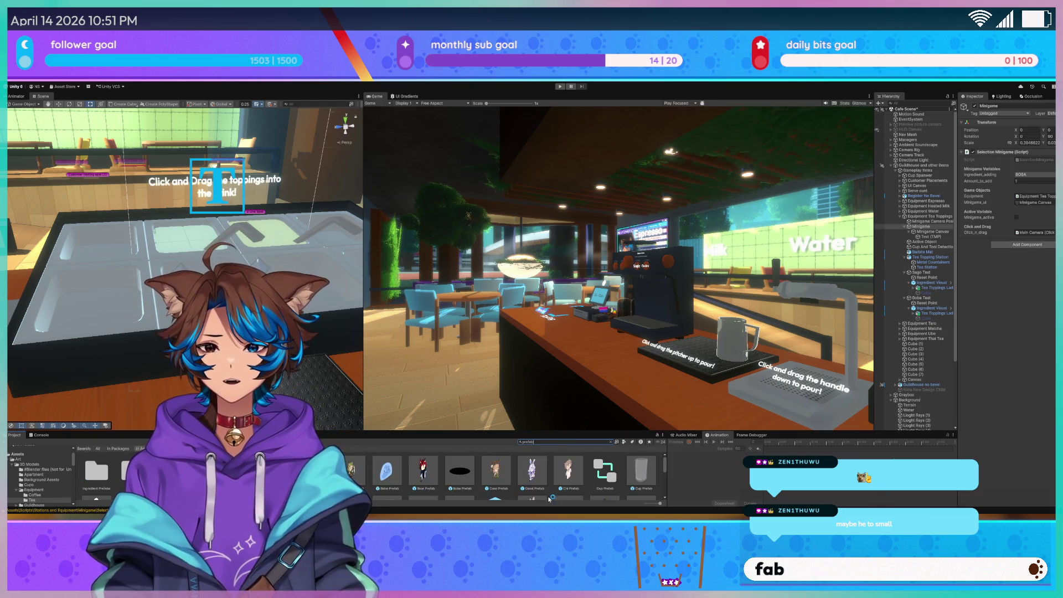
{"action": "double_click", "coordinate": [637, 467]}
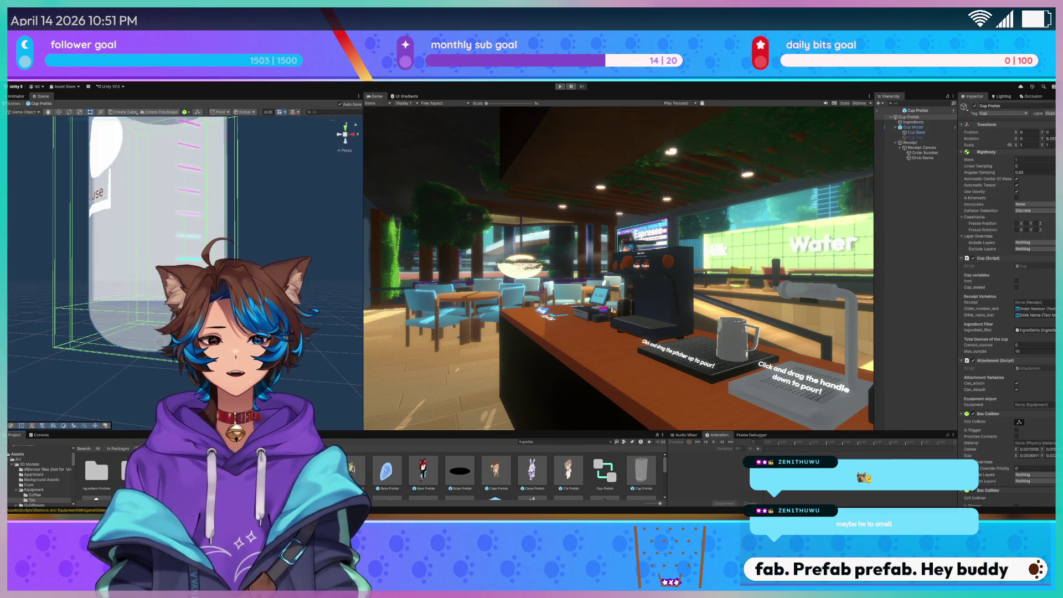
{"action": "mouse_move", "coordinate": [310, 277]}
{"action": "left_mouse_down"}
{"action": "mouse_move", "coordinate": [340, 253]}
{"action": "mouse_move", "coordinate": [367, 254]}
{"action": "left_mouse_up"}
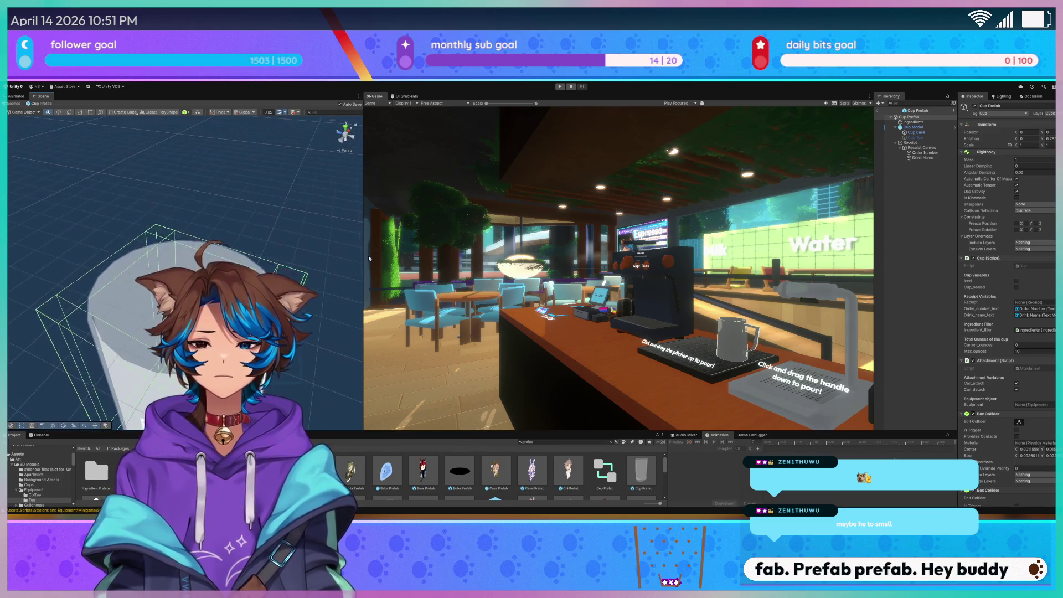
Inspect the Cup Prefab's Ingredients, Cup Model, Cup Base and Receipt children, ending on Cup Model
{"action": "left_click", "coordinate": [929, 123]}
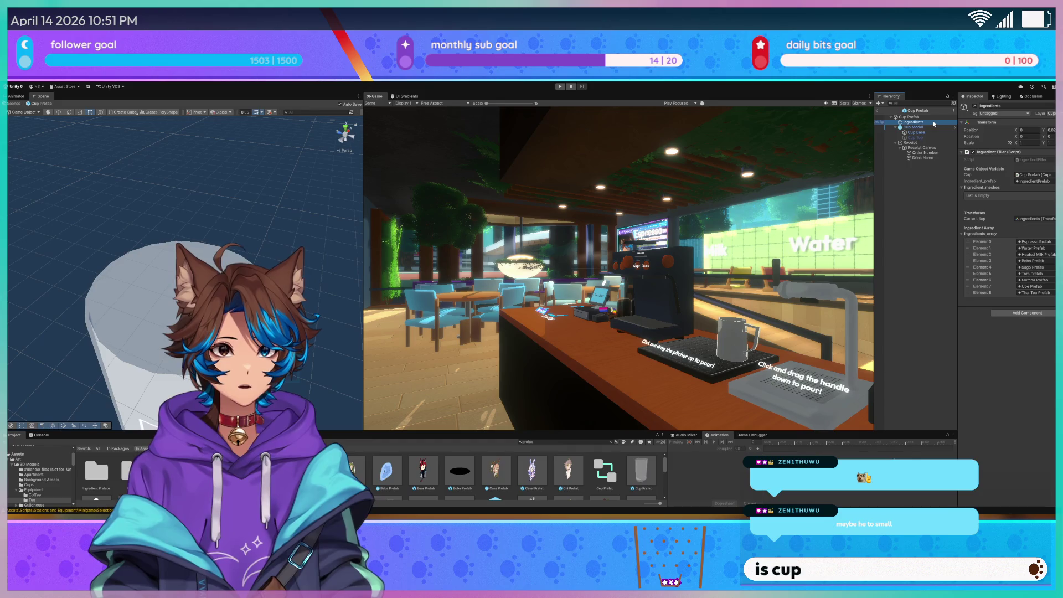
{"action": "key", "text": "Down"}
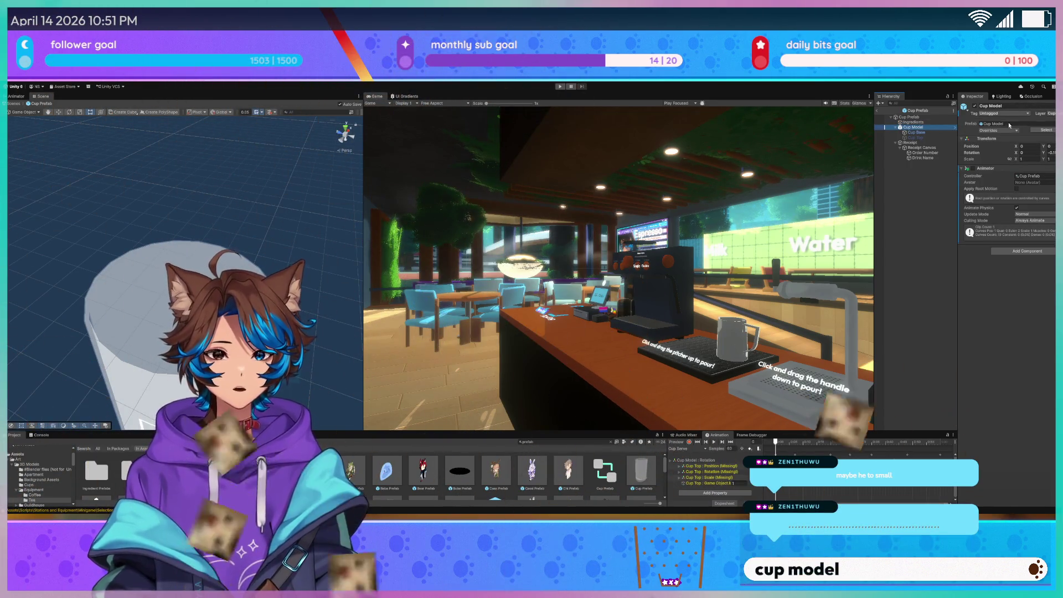
{"action": "left_click", "coordinate": [940, 133]}
{"action": "left_click", "coordinate": [931, 143]}
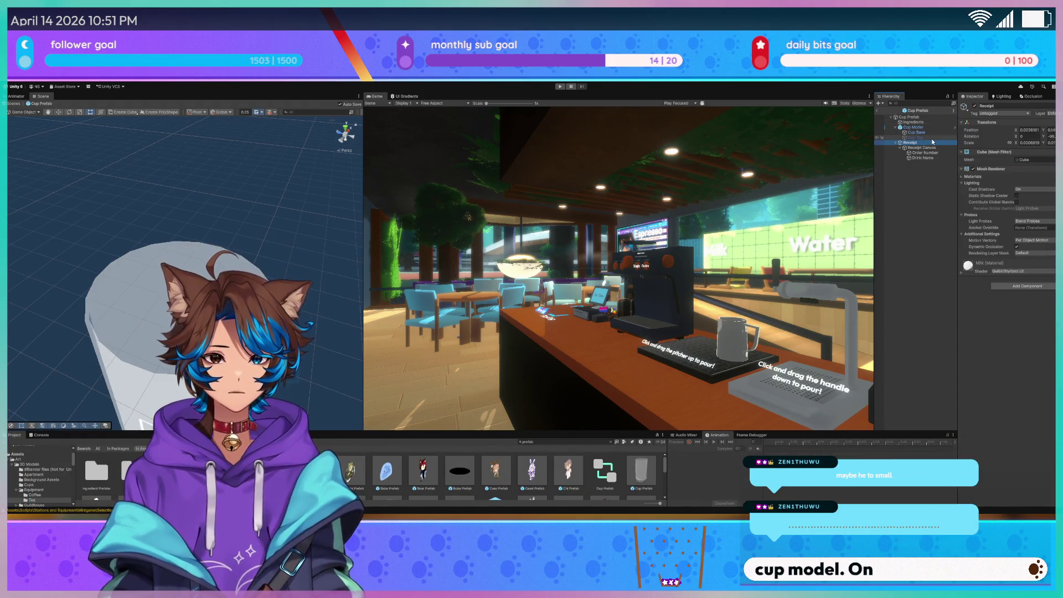
{"action": "left_click", "coordinate": [935, 127]}
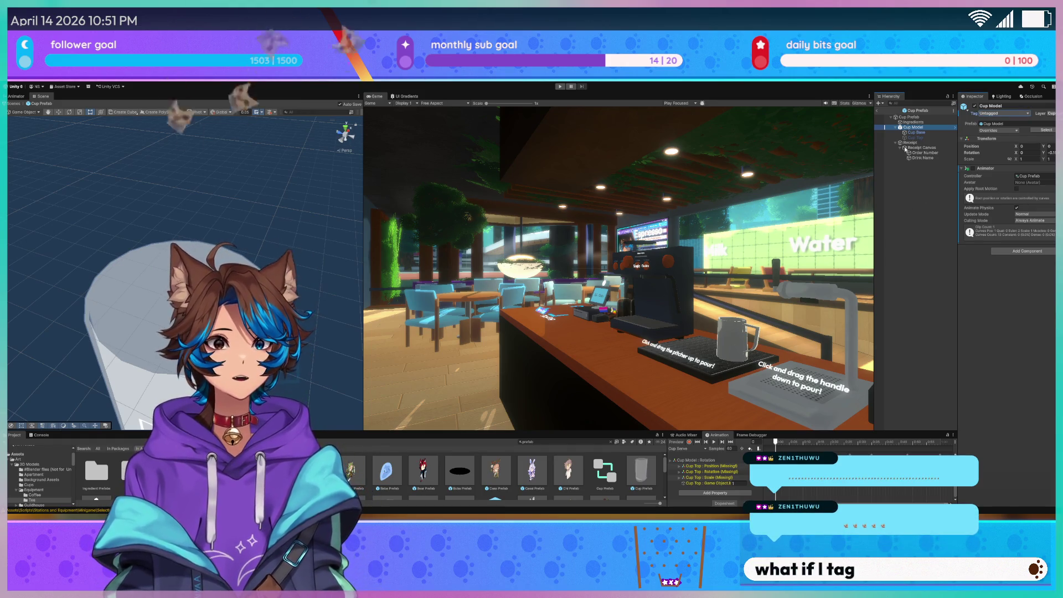
{"action": "left_click", "coordinate": [914, 117]}
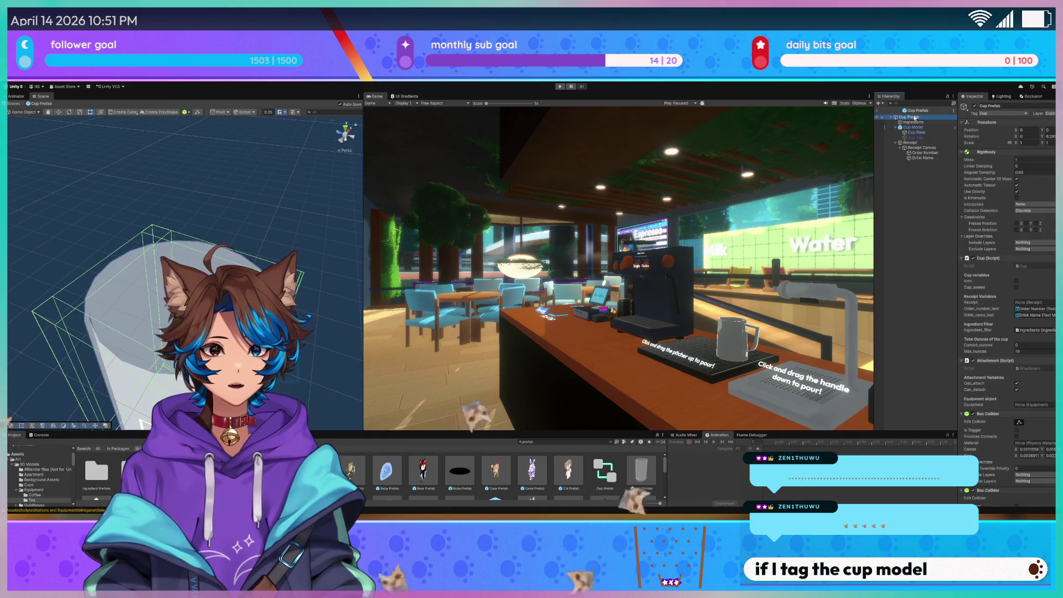
{"action": "left_click", "coordinate": [913, 127]}
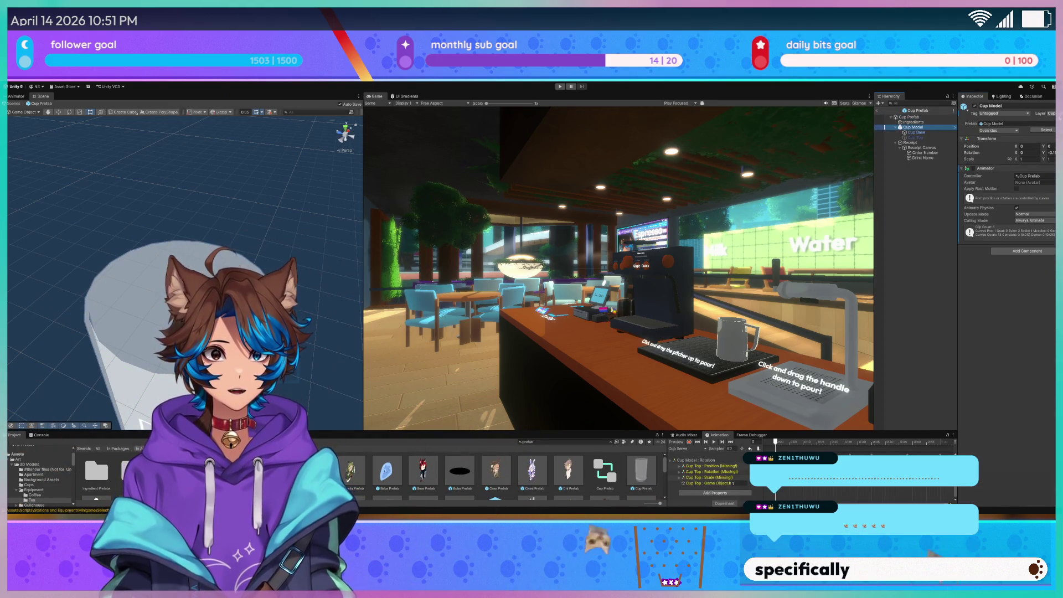